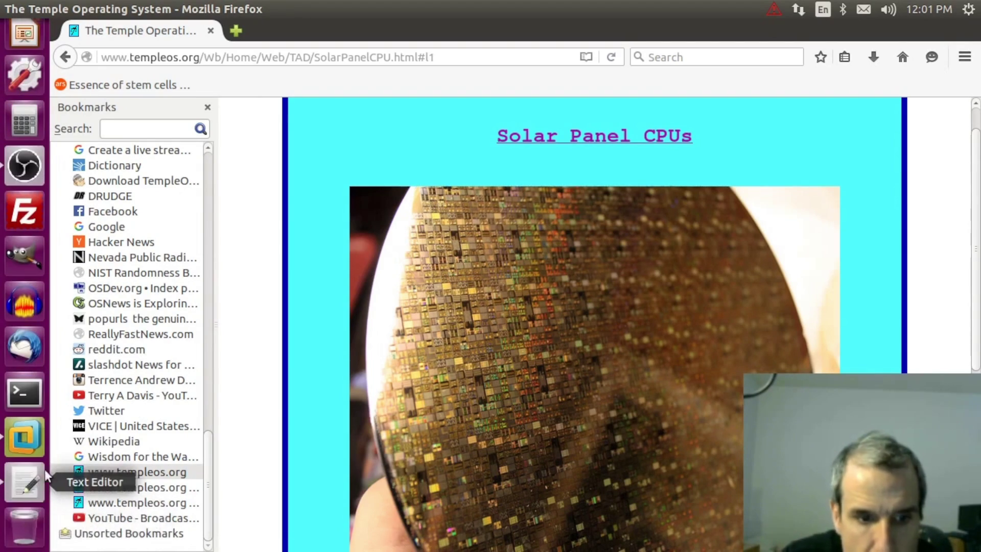
Step: Bring the VMware window running the TOS virtual machine in front of Firefox
{"action": "left_click", "coordinate": [32, 443]}
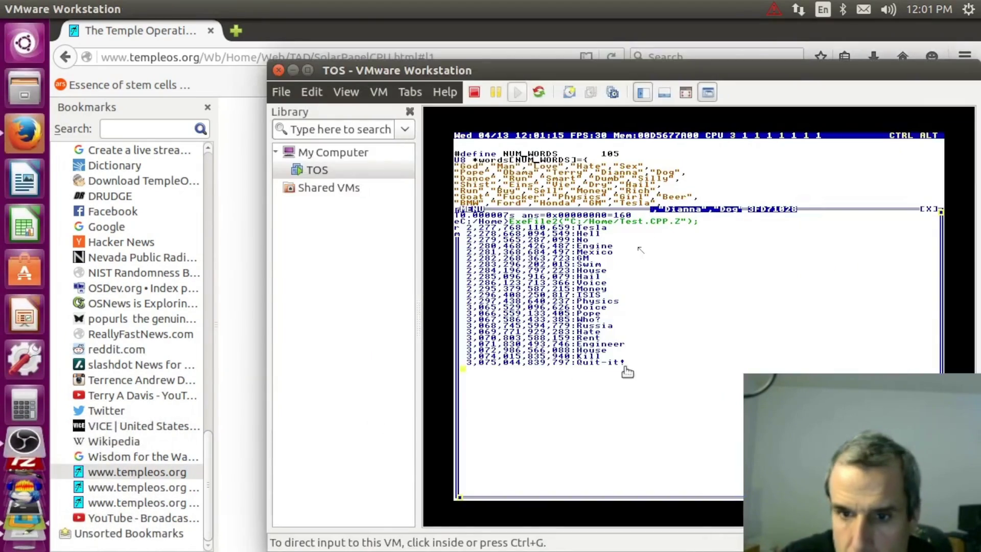
Step: Print three more batches of Test.CPP.Z random words, then release input with Ctrl-Alt
{"action": "key", "text": "space"}
{"action": "key", "text": "space"}
{"action": "key", "text": "space"}
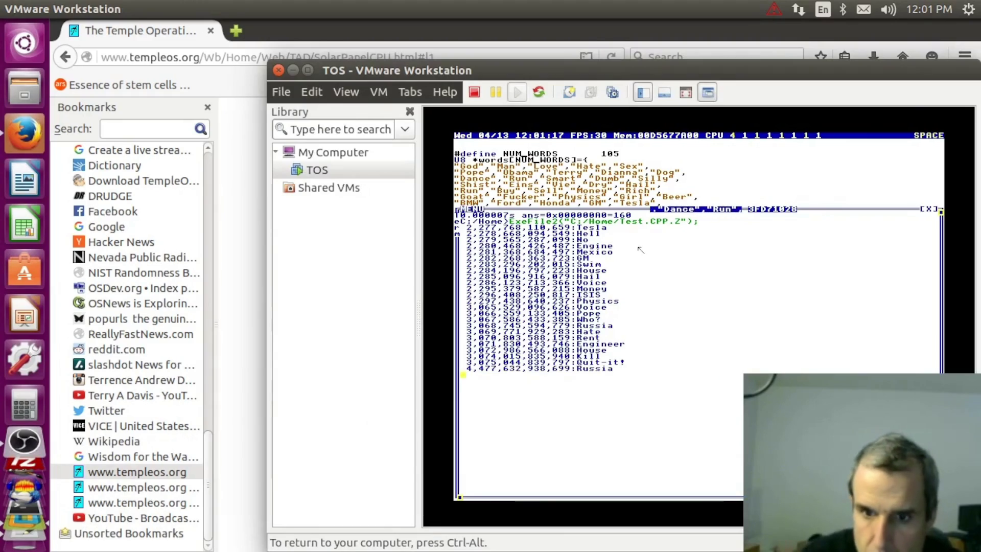
{"action": "key", "text": "space"}
{"action": "key", "text": "space"}
{"action": "key", "text": "space"}
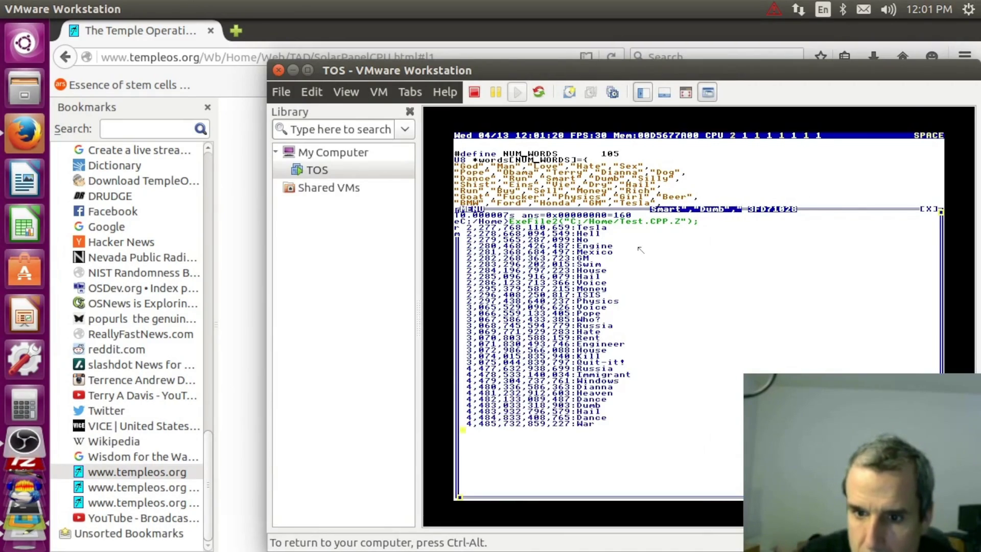
{"action": "key", "text": "space"}
{"action": "key", "text": "space"}
{"action": "key", "text": "space"}
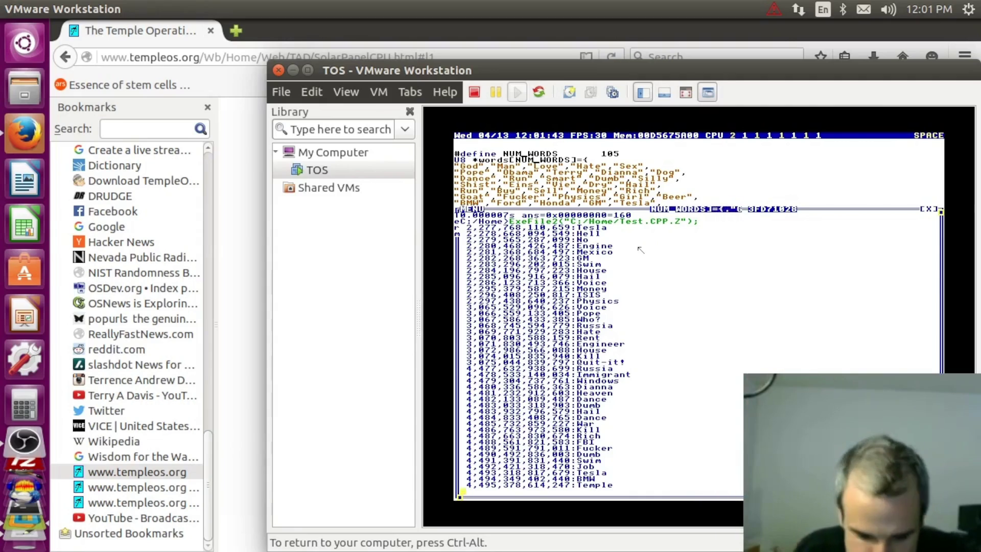
{"action": "key", "text": "ctrl+alt"}
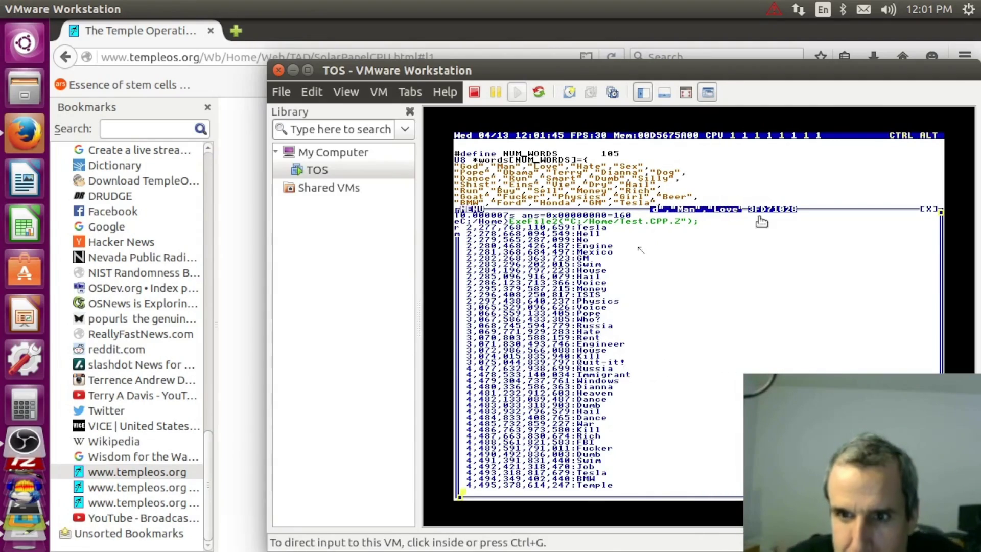
{"action": "left_click", "coordinate": [134, 364]}
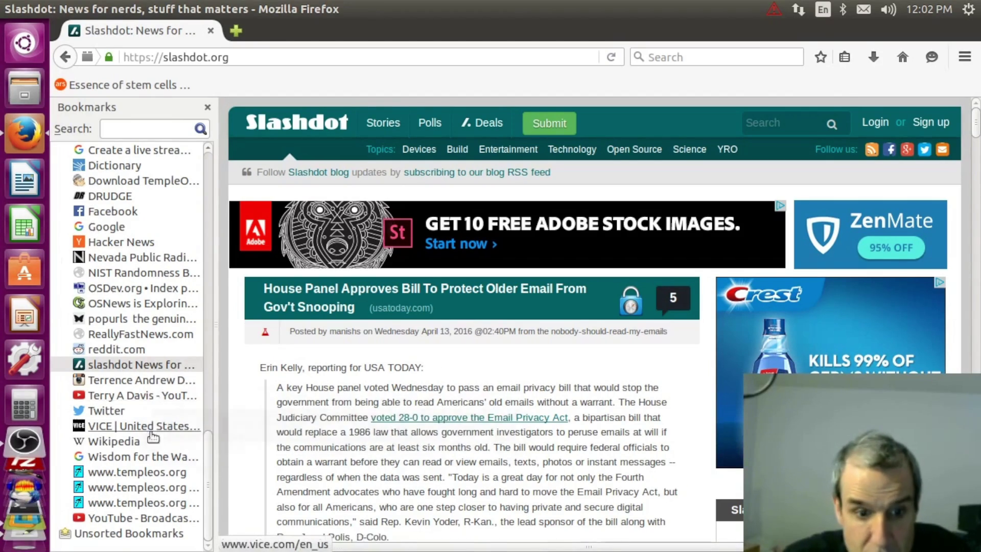
{"action": "left_click", "coordinate": [145, 472]}
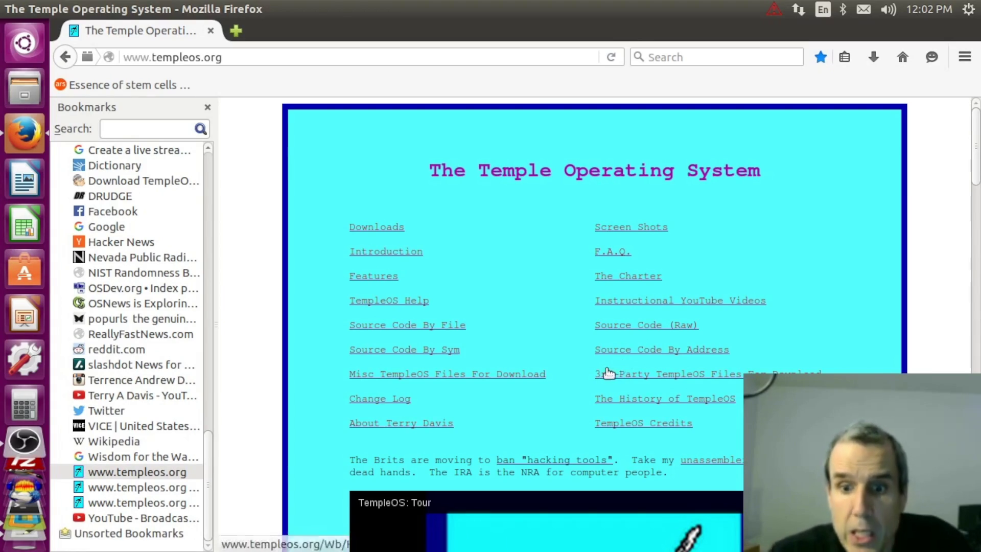
Step: Go through About Terry Davis to the Solar Panel CPUs blog page
{"action": "left_click", "coordinate": [439, 422]}
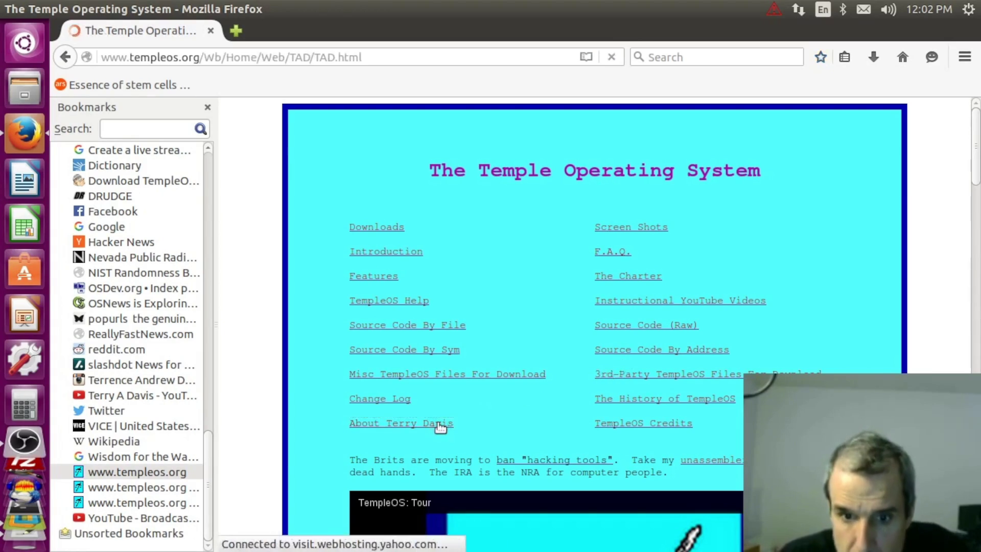
{"action": "scroll", "coordinate": [438, 426], "scroll_direction": "down", "scroll_amount": 10}
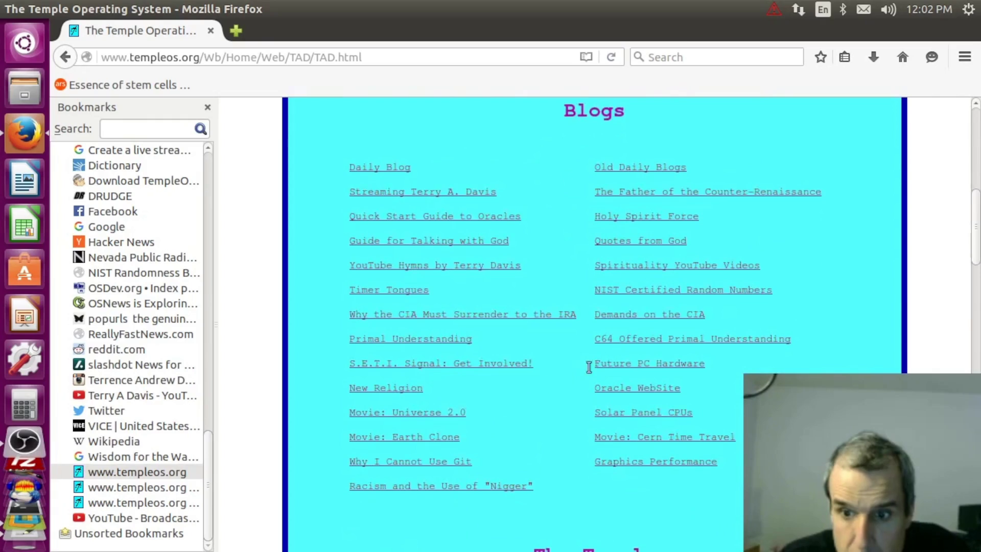
{"action": "left_click", "coordinate": [614, 412]}
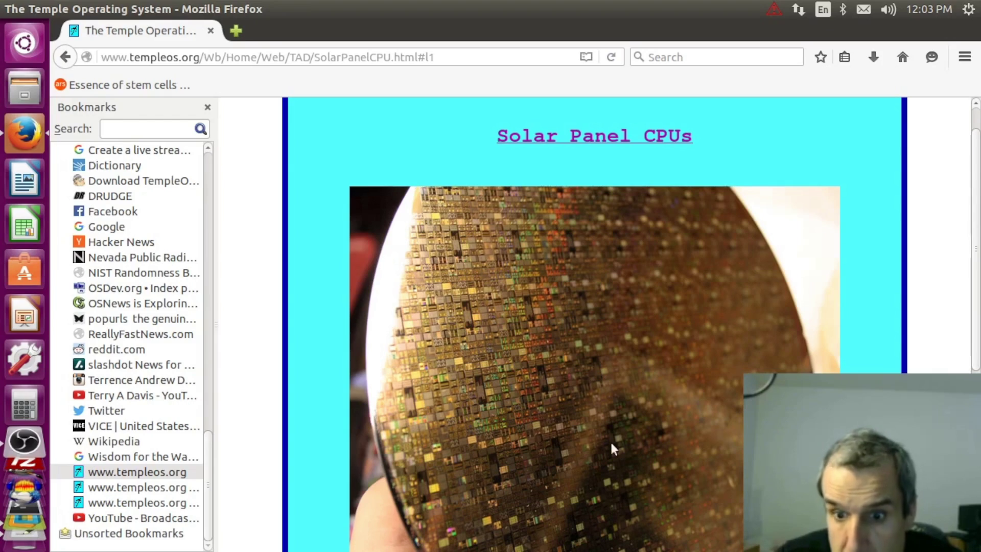
{"action": "left_click_drag", "start_coordinate": [210, 454], "coordinate": [221, 309]}
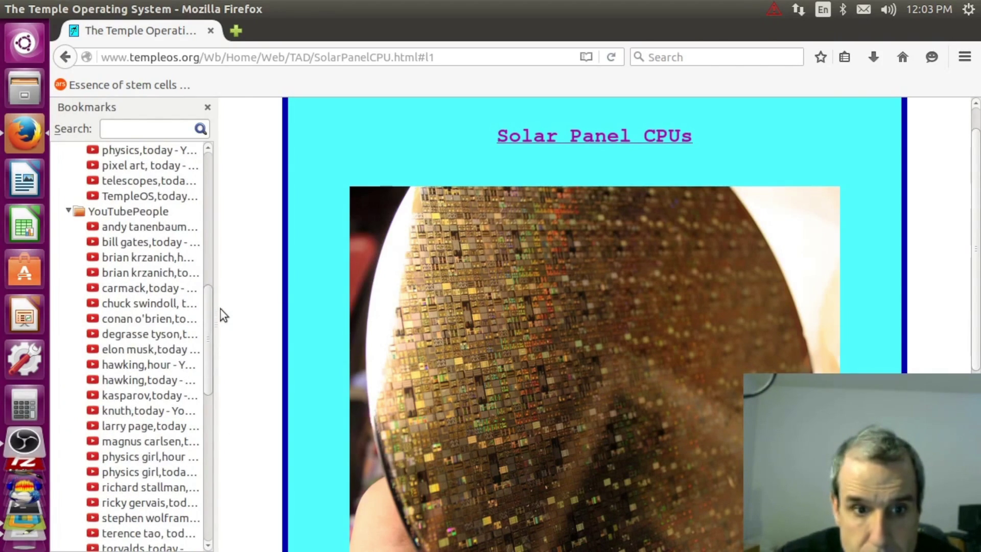
Step: Check the 'brian krzanich,today' and 'brian krzanich,hour' searches, then open YouTube's home page
{"action": "left_click", "coordinate": [153, 273]}
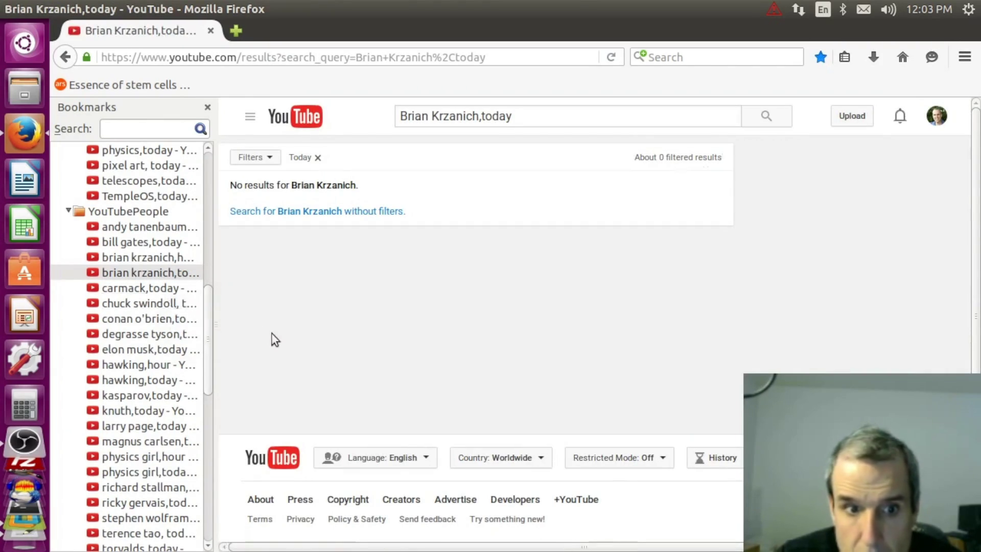
{"action": "left_click", "coordinate": [161, 257]}
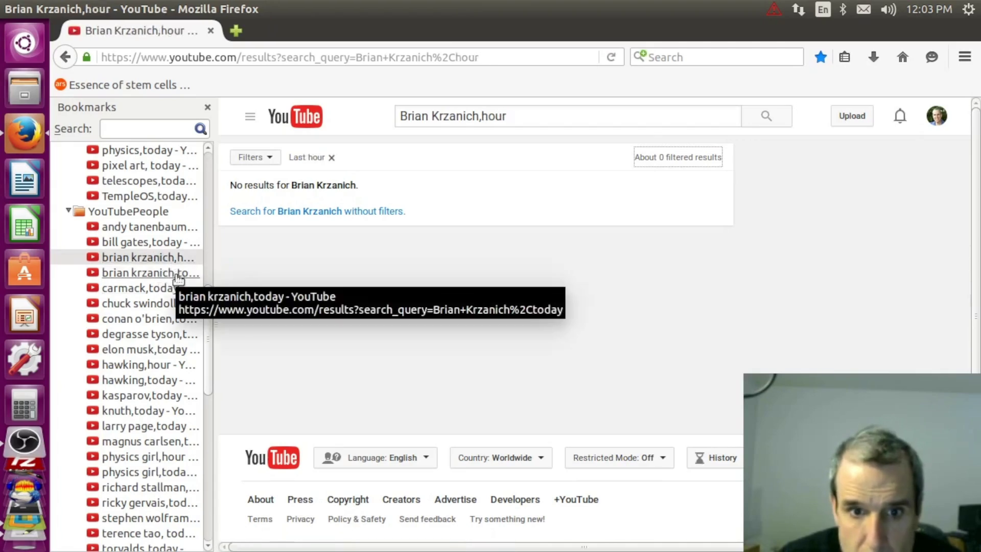
{"action": "scroll", "coordinate": [142, 412], "scroll_direction": "down", "scroll_amount": 1}
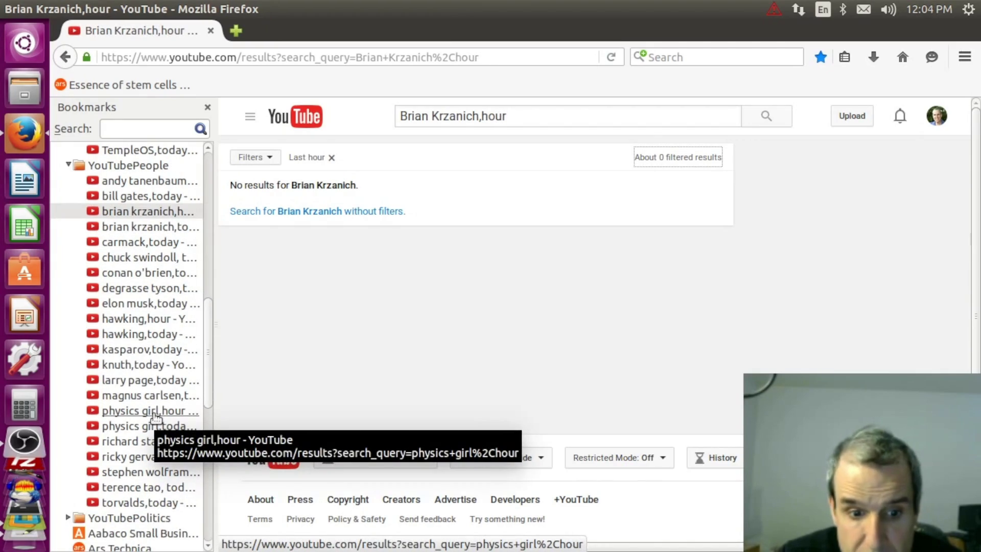
{"action": "scroll", "coordinate": [156, 418], "scroll_direction": "down", "scroll_amount": 3}
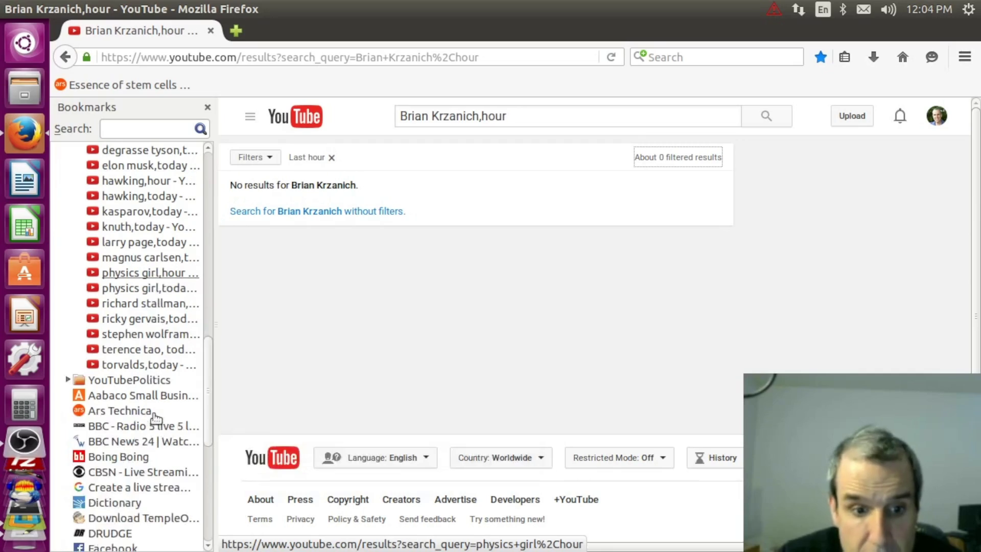
{"action": "scroll", "coordinate": [161, 404], "scroll_direction": "down", "scroll_amount": 7}
{"action": "left_click", "coordinate": [167, 533]}
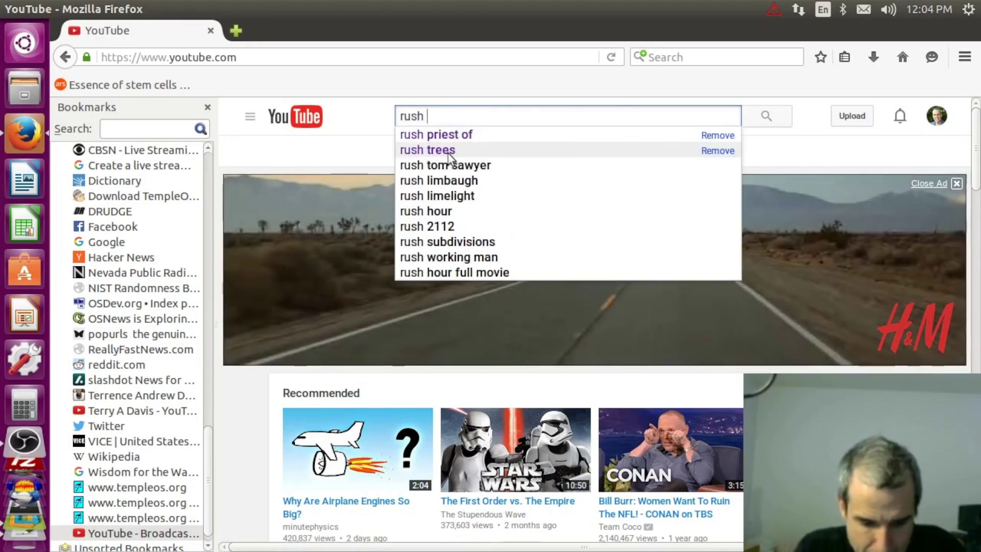
Step: Search YouTube for 'rush sirax 2112' and open the 2112: Overture /The Temples of Syrinx video
{"action": "type", "text": "sirax"}
{"action": "key", "text": "Return"}
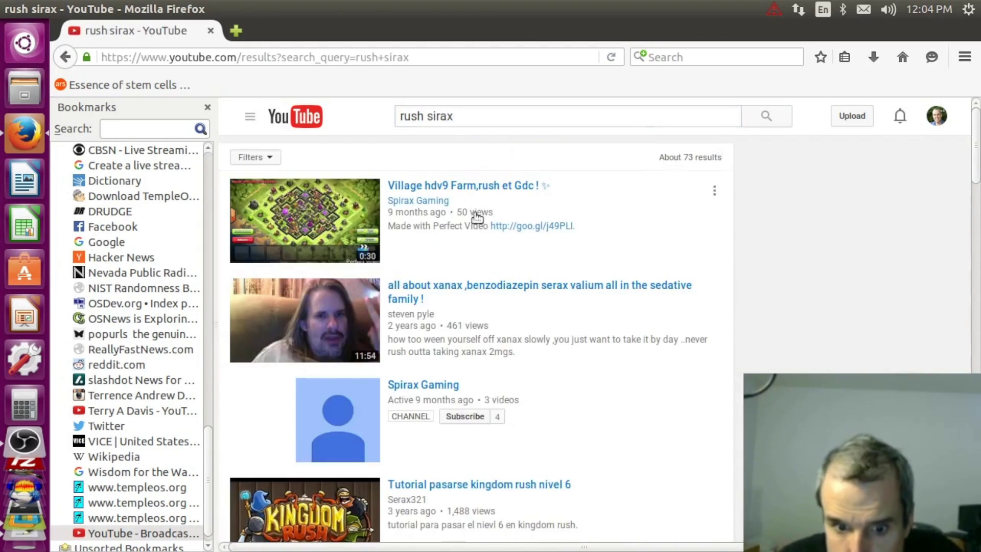
{"action": "left_click", "coordinate": [468, 122]}
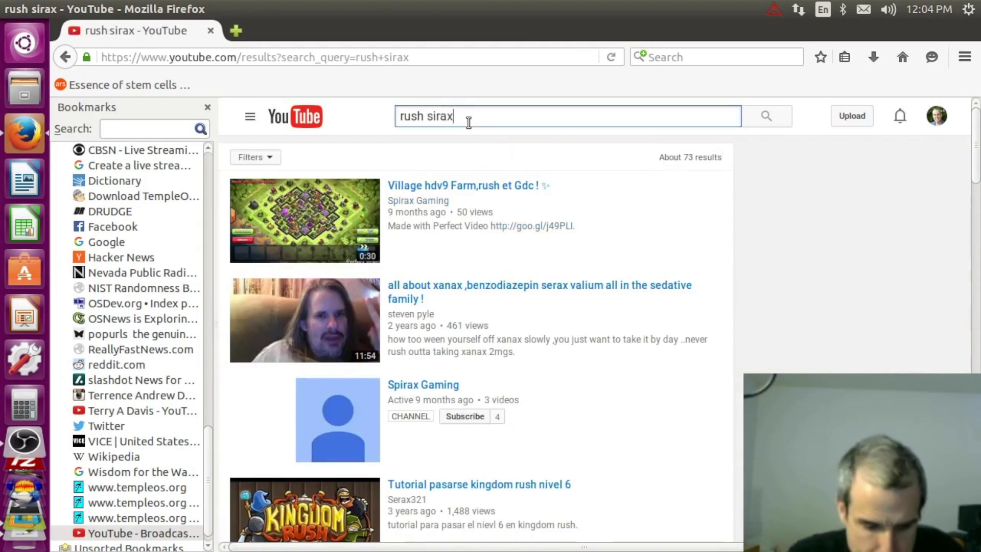
{"action": "key", "text": "Return"}
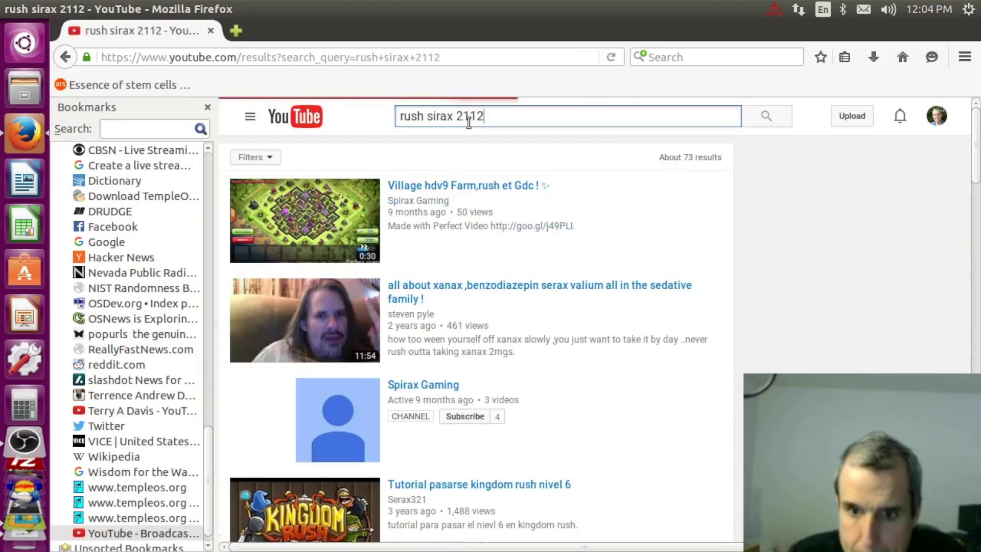
{"action": "scroll", "coordinate": [550, 225], "scroll_direction": "down", "scroll_amount": 5}
{"action": "scroll", "coordinate": [550, 225], "scroll_direction": "down", "scroll_amount": 8}
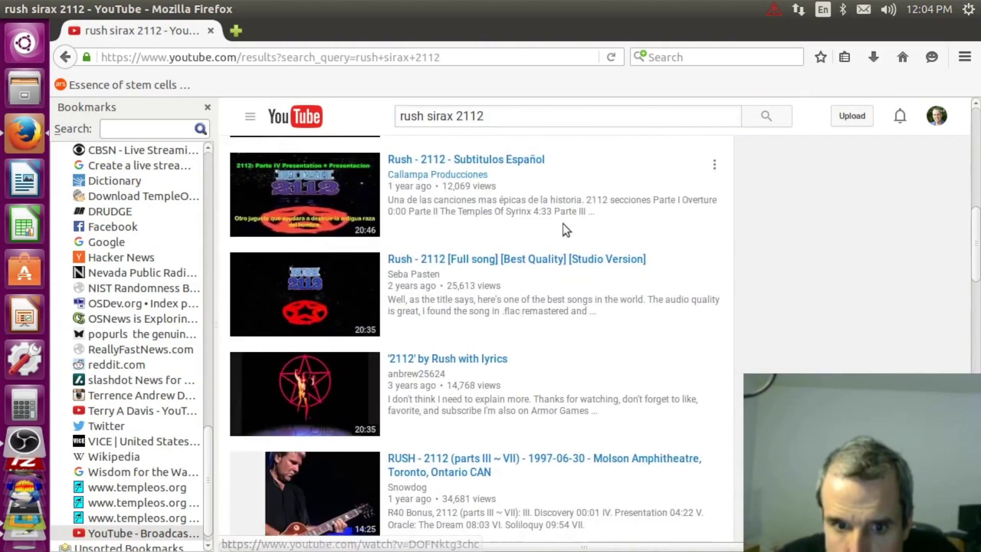
{"action": "scroll", "coordinate": [565, 228], "scroll_direction": "down", "scroll_amount": 5}
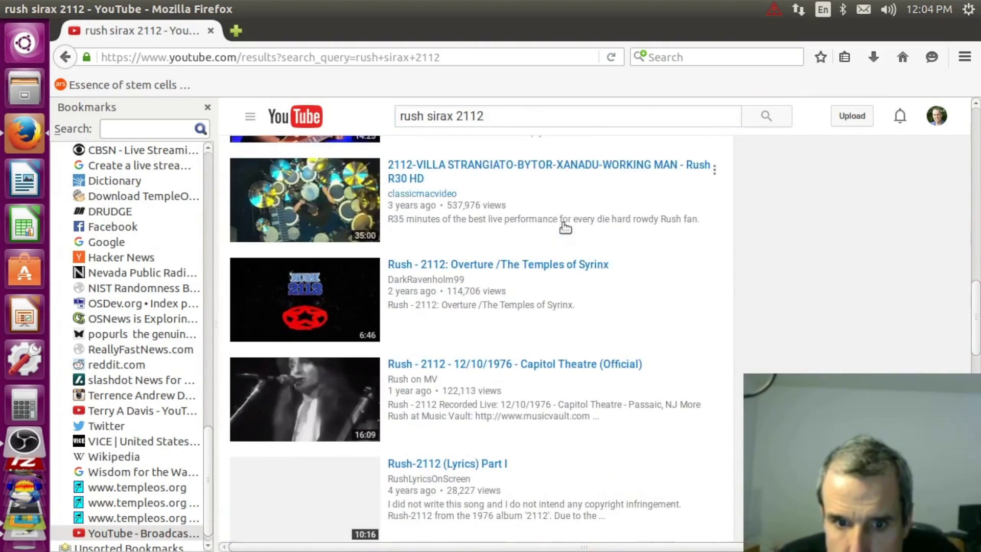
{"action": "left_click", "coordinate": [526, 265]}
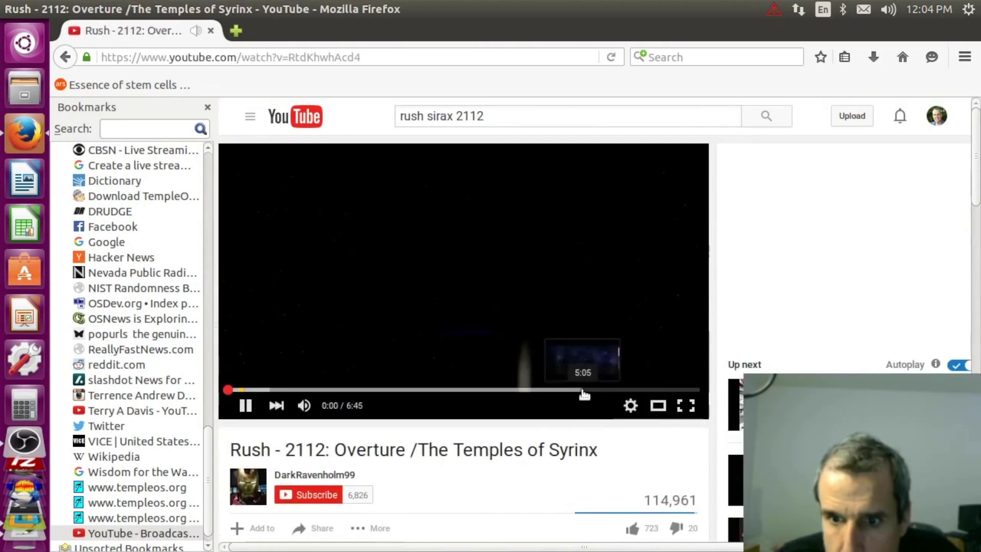
Step: Play from 5:05, dismiss the overlay ad, pause at 5:18, and close the browser
{"action": "left_click", "coordinate": [584, 391]}
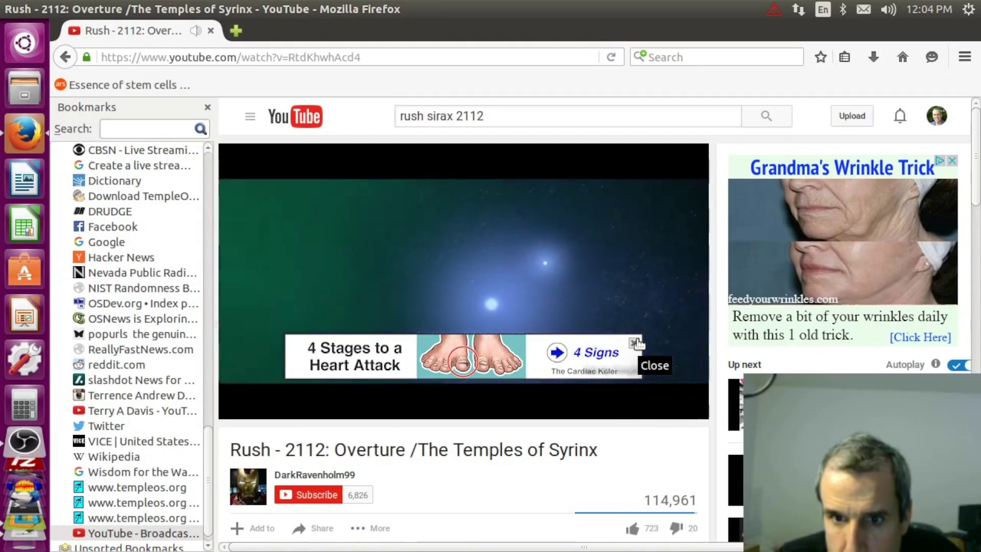
{"action": "left_click", "coordinate": [635, 342]}
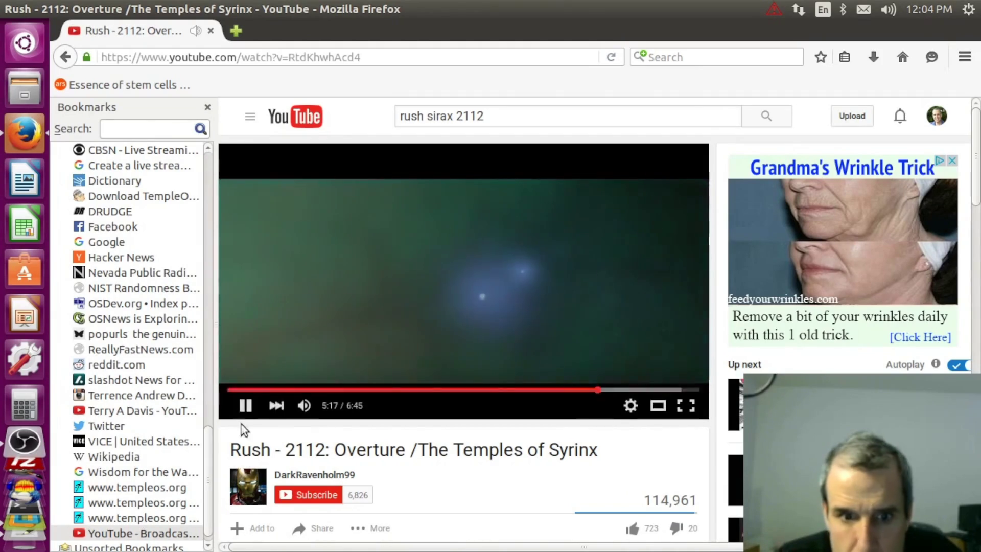
{"action": "left_click", "coordinate": [246, 405]}
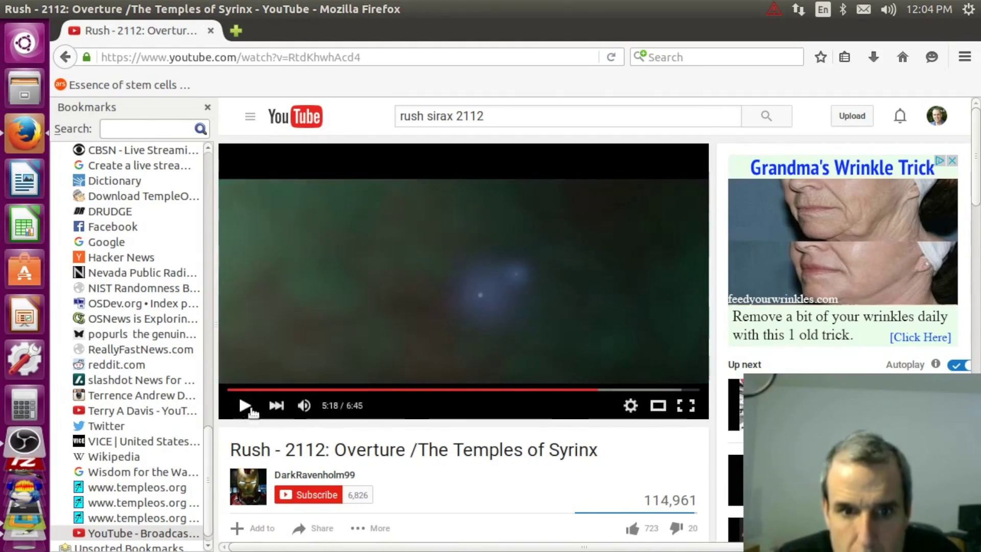
{"action": "left_click", "coordinate": [210, 31]}
{"action": "key", "text": "ctrl+g"}
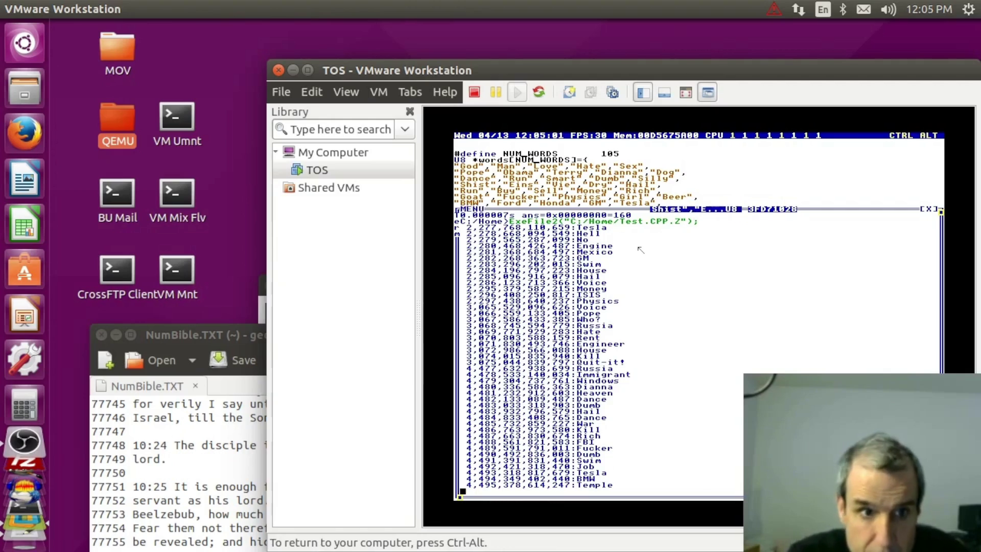
Step: Release input from the TempleOS VM and reopen Firefox on the templeos.org homepage
{"action": "key", "text": "ctrl+alt"}
{"action": "left_click", "coordinate": [25, 132]}
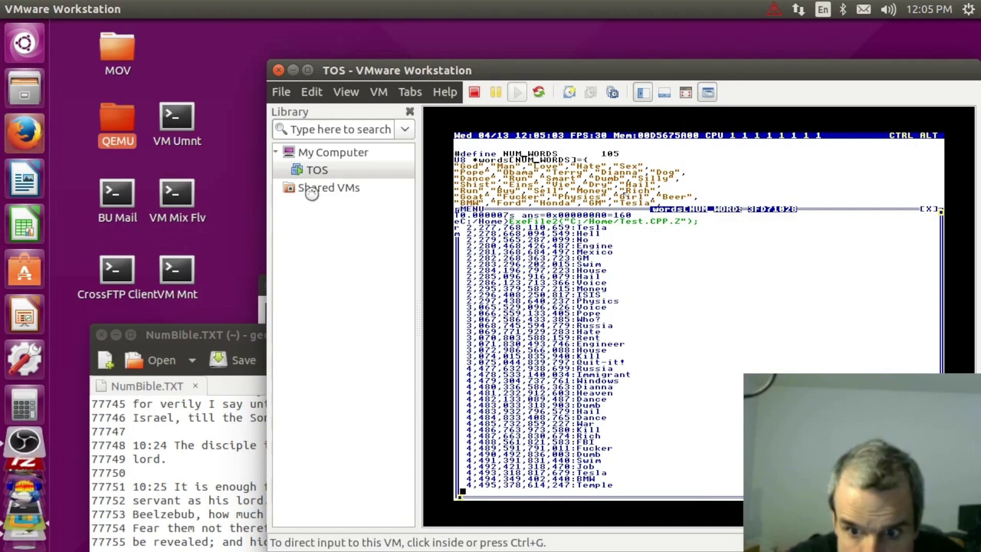
{"action": "scroll", "coordinate": [126, 467], "scroll_direction": "down", "scroll_amount": 4}
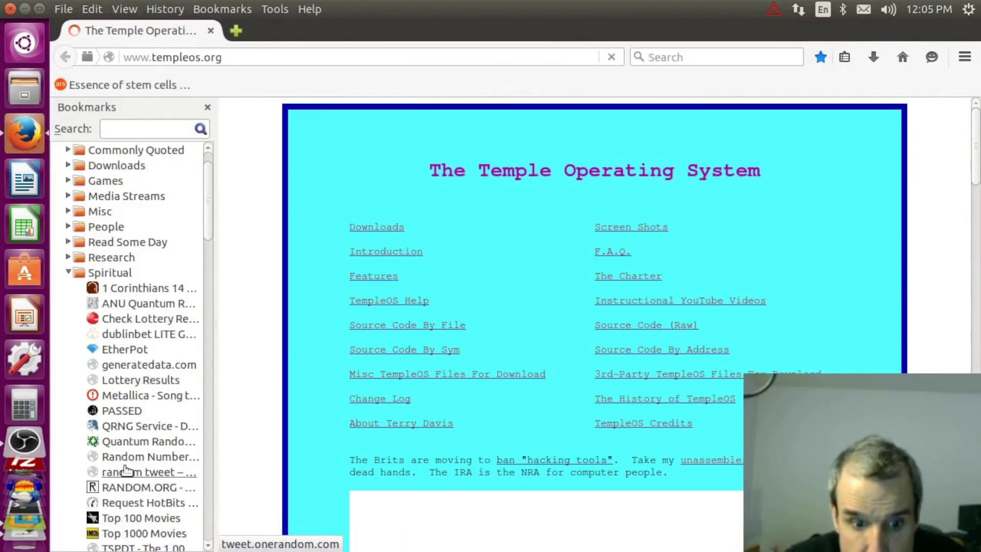
Step: Scroll the bookmarks sidebar down to 'YouTube - Broadcast' and open it
{"action": "scroll", "coordinate": [128, 471], "scroll_direction": "down", "scroll_amount": 2}
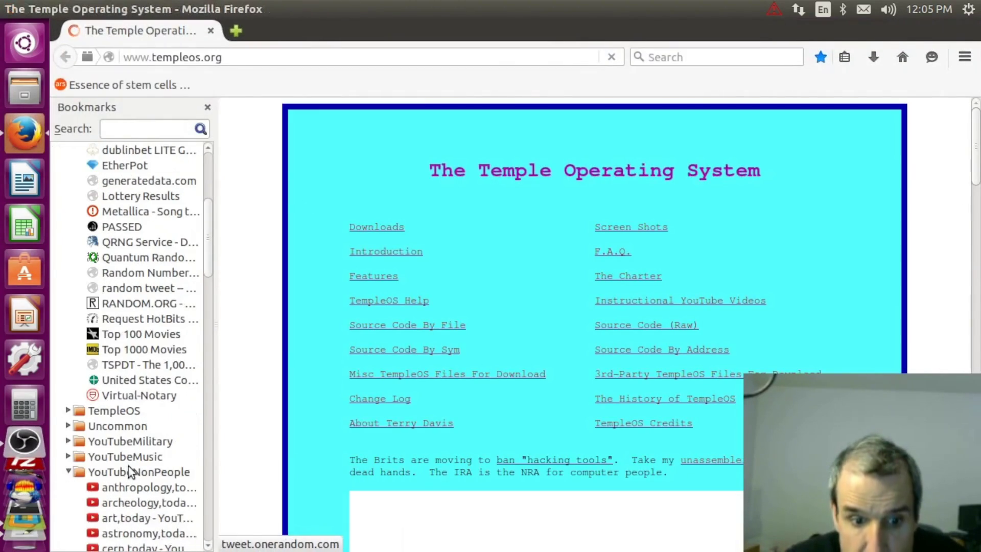
{"action": "scroll", "coordinate": [132, 471], "scroll_direction": "down", "scroll_amount": 4}
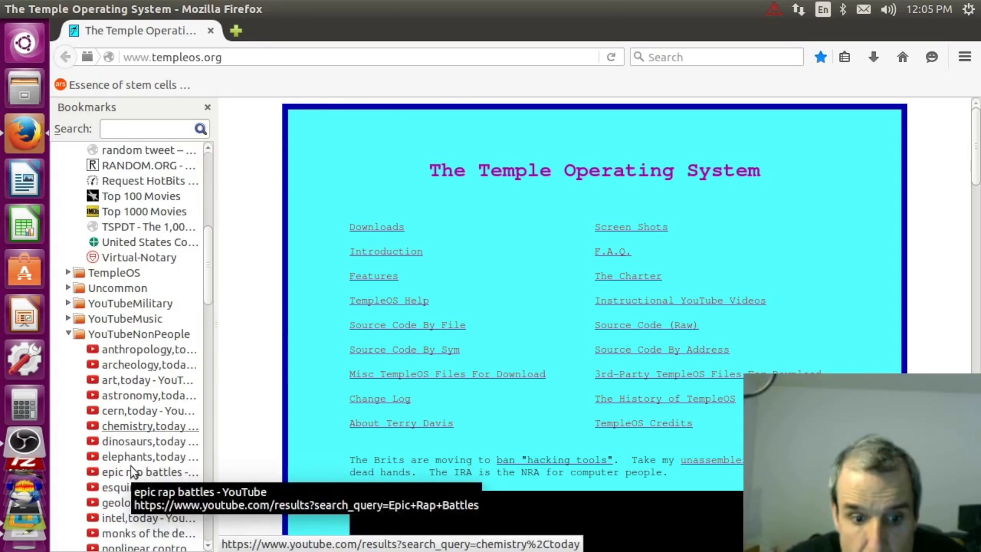
{"action": "scroll", "coordinate": [133, 471], "scroll_direction": "down", "scroll_amount": 1}
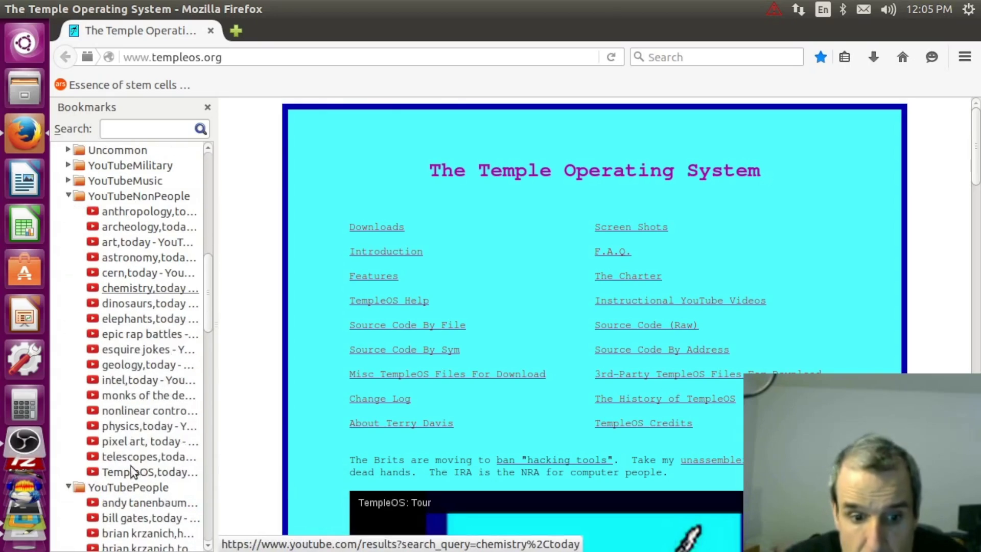
{"action": "scroll", "coordinate": [132, 471], "scroll_direction": "down", "scroll_amount": 9}
{"action": "scroll", "coordinate": [156, 464], "scroll_direction": "down", "scroll_amount": 8}
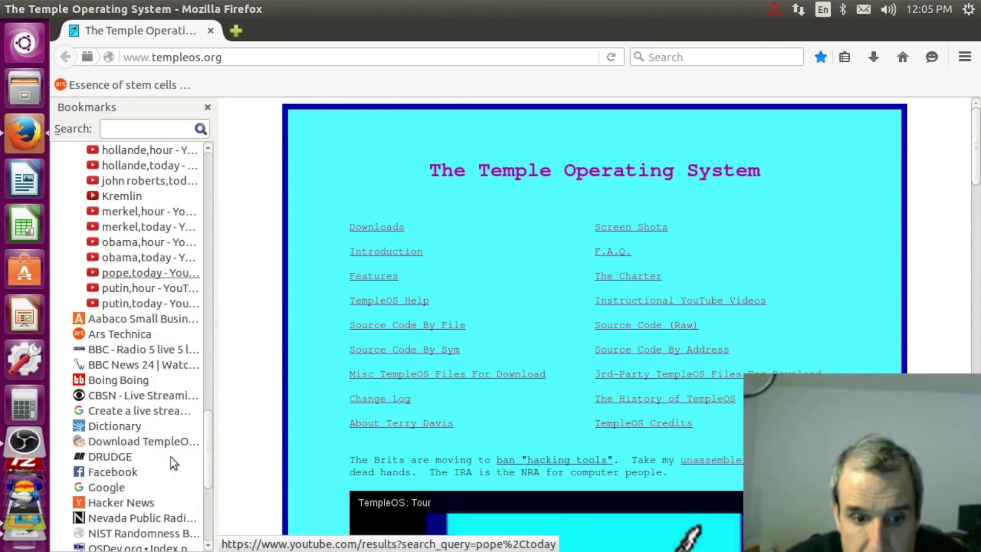
{"action": "scroll", "coordinate": [176, 461], "scroll_direction": "down", "scroll_amount": 5}
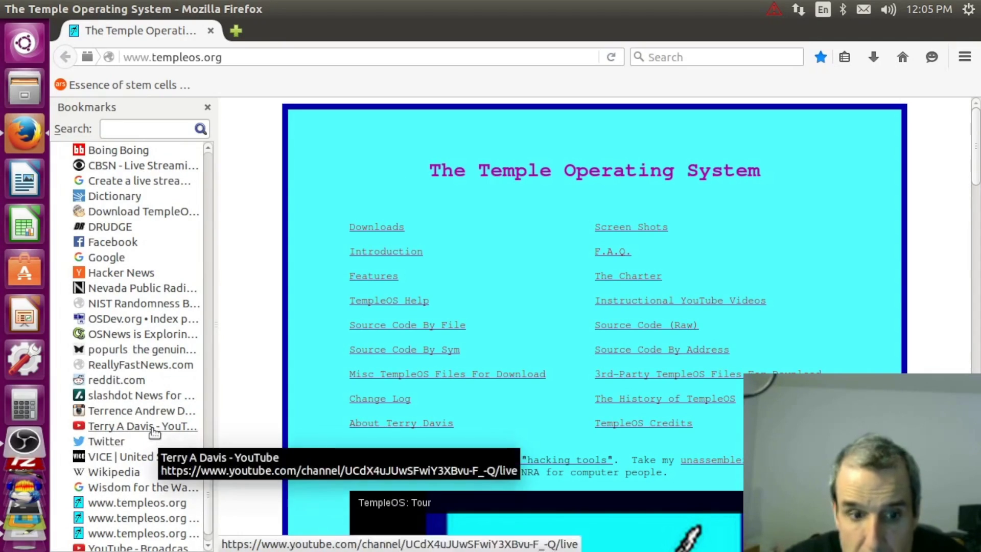
{"action": "scroll", "coordinate": [154, 432], "scroll_direction": "down", "scroll_amount": 1}
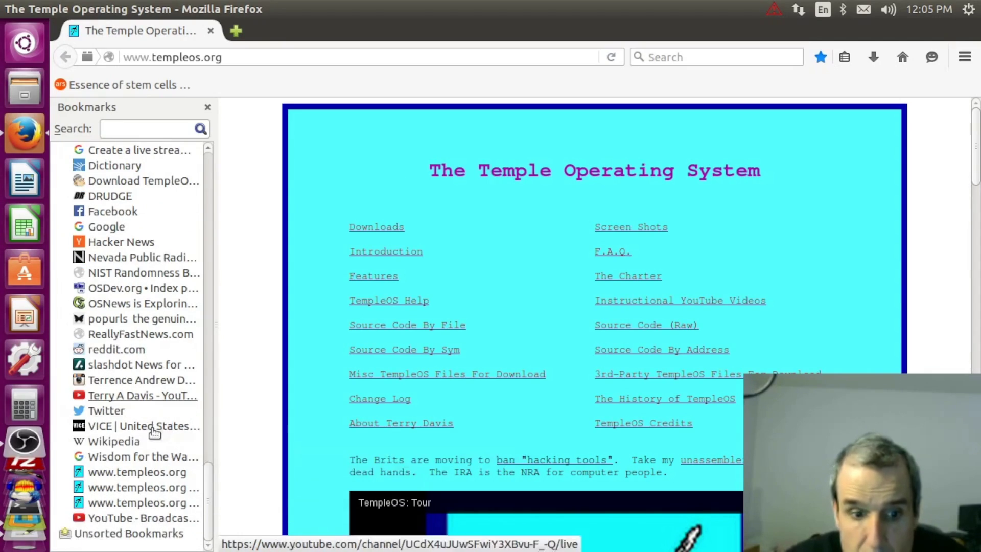
{"action": "left_click", "coordinate": [119, 520]}
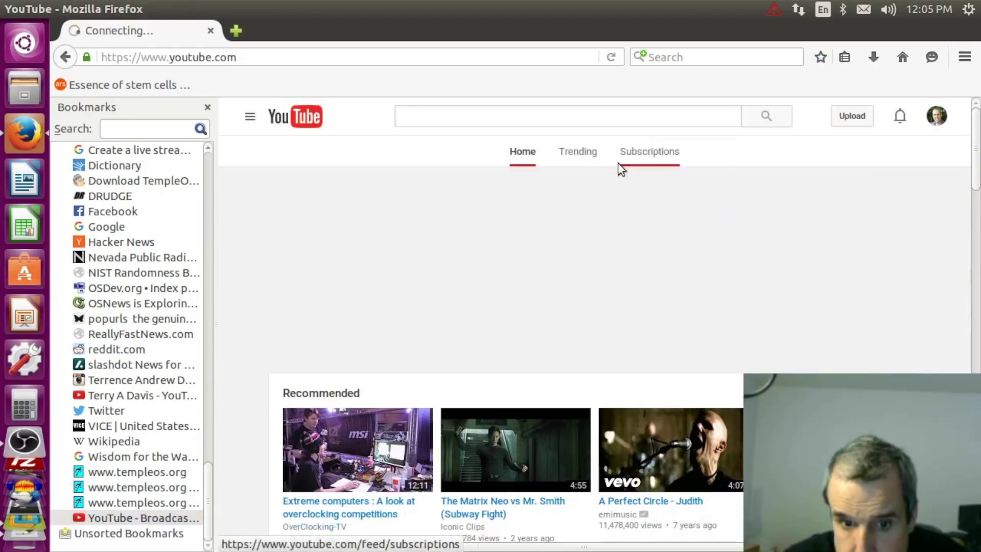
{"action": "left_click", "coordinate": [412, 117]}
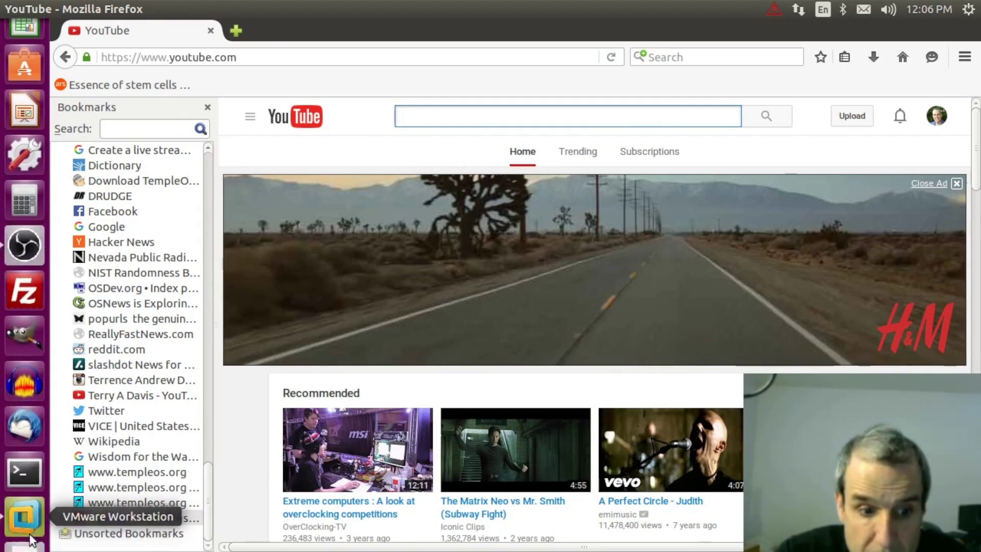
{"action": "left_click", "coordinate": [29, 516]}
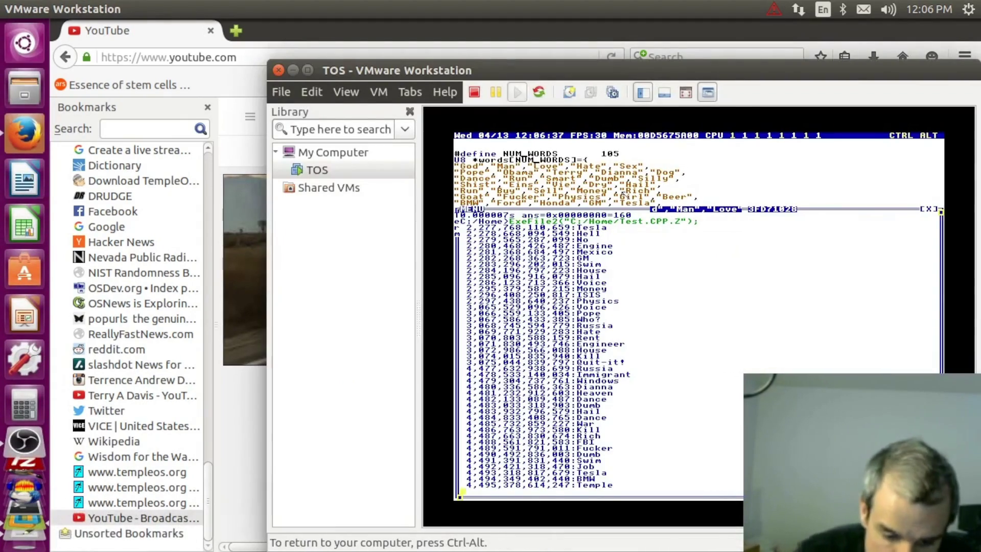
Step: Generate another batch of TempleOS random words, release input, and return to YouTube
{"action": "key", "text": "space"}
{"action": "key", "text": "space"}
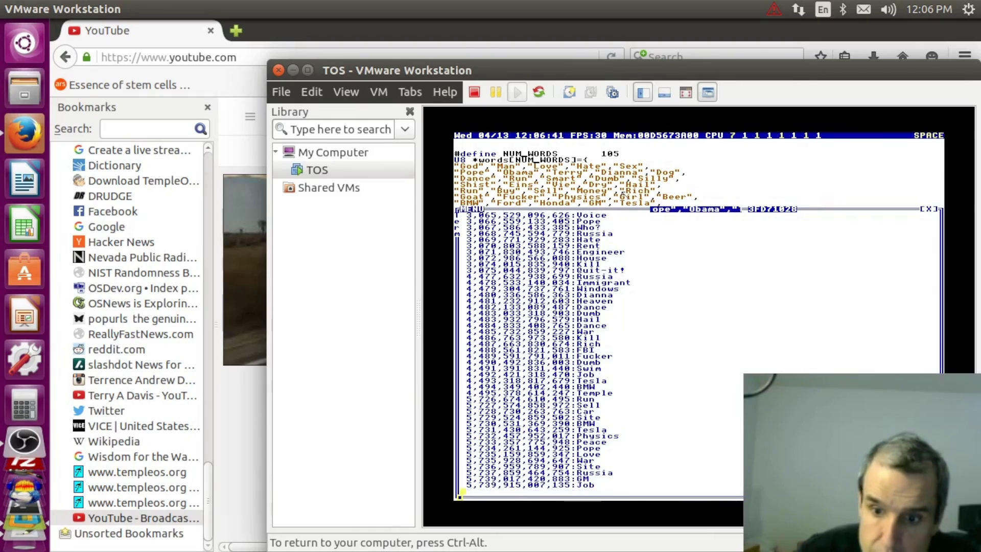
{"action": "key", "text": "ctrl+alt"}
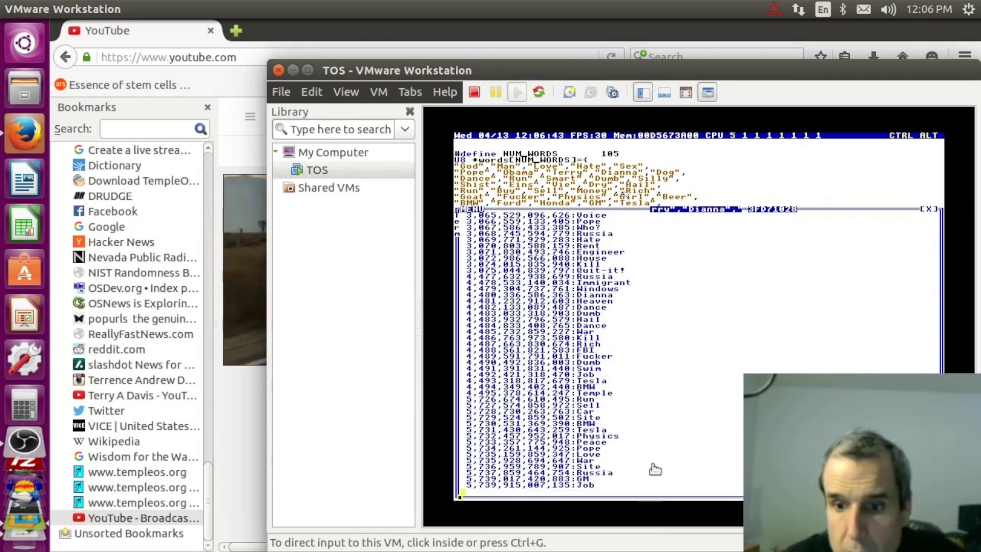
{"action": "left_click", "coordinate": [261, 364]}
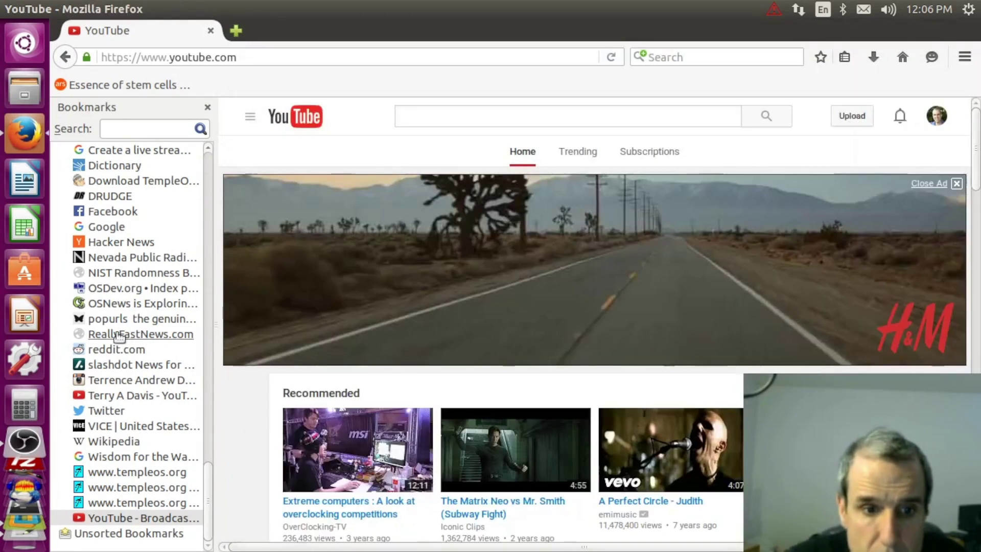
{"action": "scroll", "coordinate": [102, 332], "scroll_direction": "up", "scroll_amount": 9}
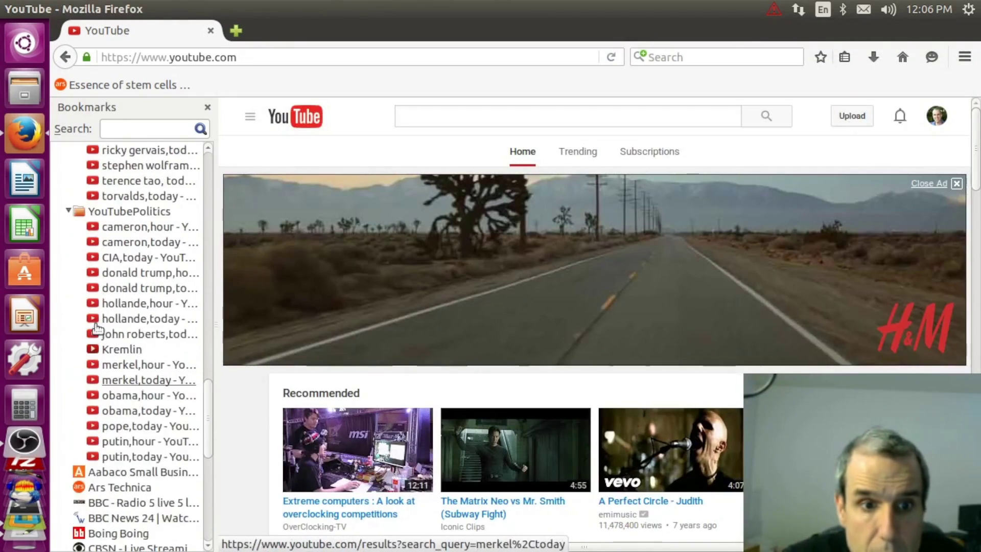
Step: Show last-hour YouTube results for 'cameron,hour' and collapse the YouTubePolitics folder
{"action": "scroll", "coordinate": [97, 329], "scroll_direction": "up", "scroll_amount": 2}
{"action": "left_click", "coordinate": [116, 317]}
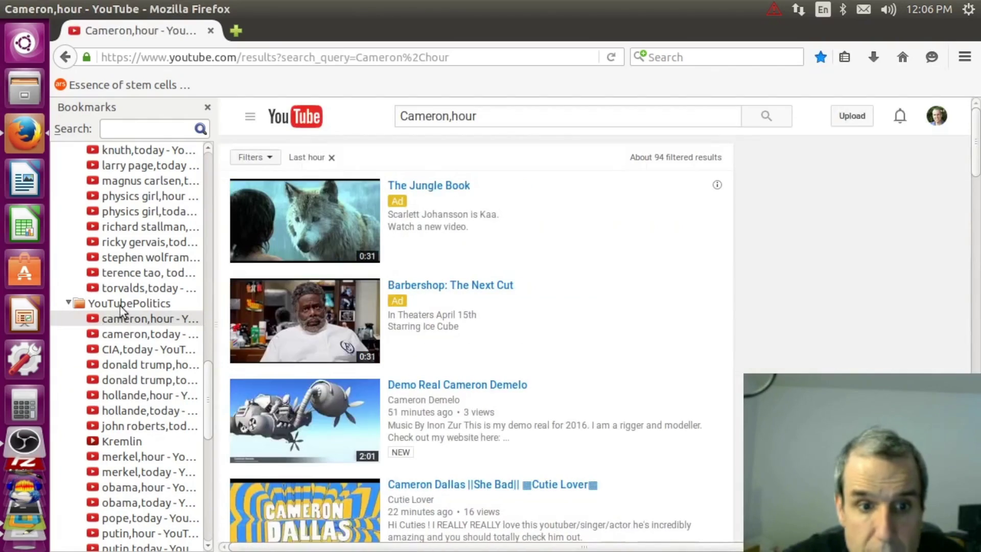
{"action": "left_click", "coordinate": [119, 305]}
Step: Collapse the YouTubePeople and YouTubeNonPeople folders, then open the RANDOM.ORG bookmark
{"action": "scroll", "coordinate": [122, 309], "scroll_direction": "up", "scroll_amount": 2}
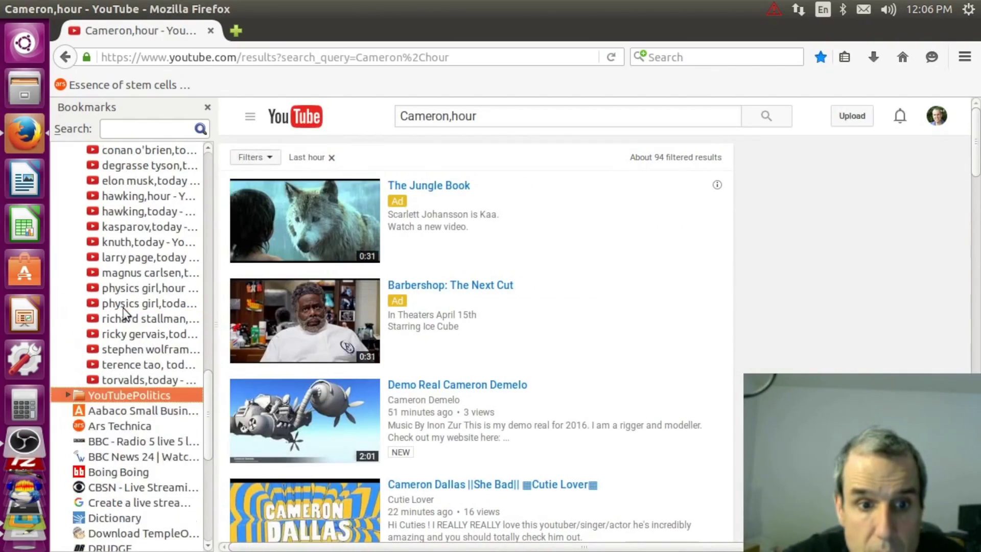
{"action": "scroll", "coordinate": [124, 312], "scroll_direction": "up", "scroll_amount": 5}
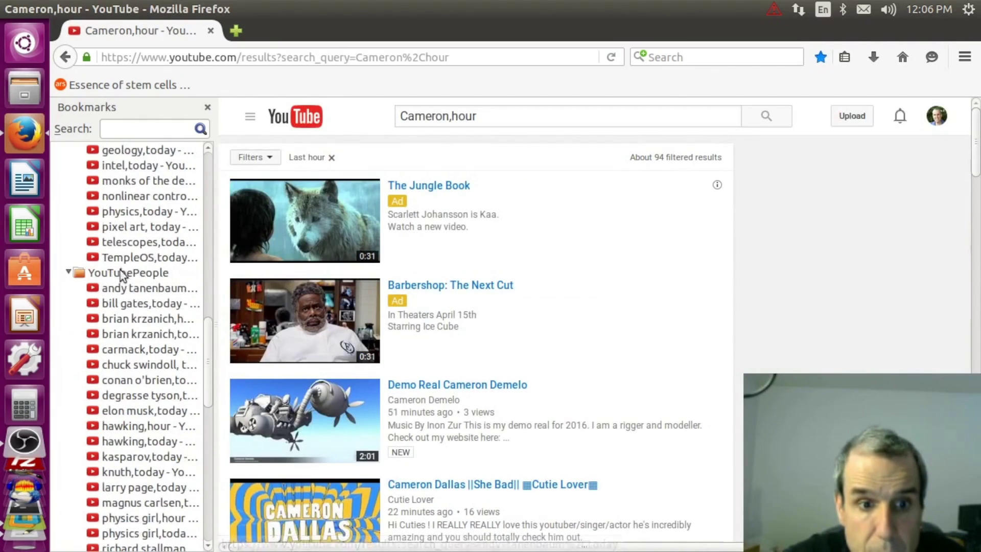
{"action": "left_click", "coordinate": [129, 273]}
{"action": "scroll", "coordinate": [129, 270], "scroll_direction": "up", "scroll_amount": 5}
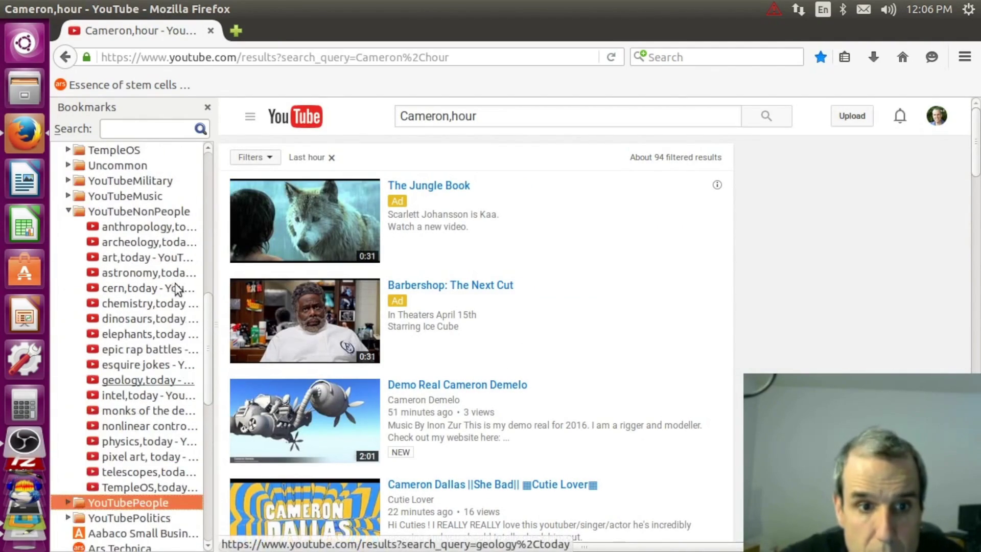
{"action": "left_click", "coordinate": [132, 212]}
{"action": "scroll", "coordinate": [131, 233], "scroll_direction": "up", "scroll_amount": 1}
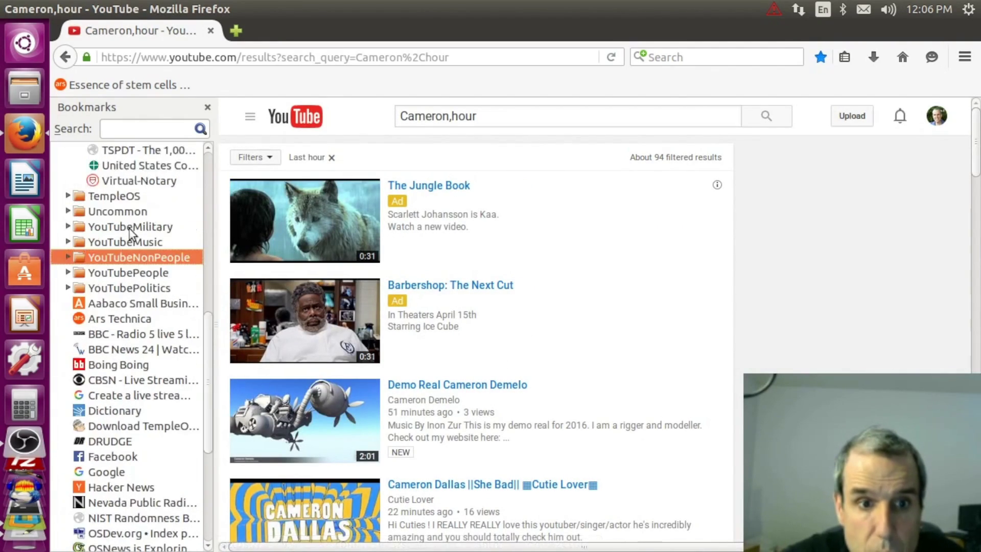
{"action": "scroll", "coordinate": [132, 234], "scroll_direction": "up", "scroll_amount": 1}
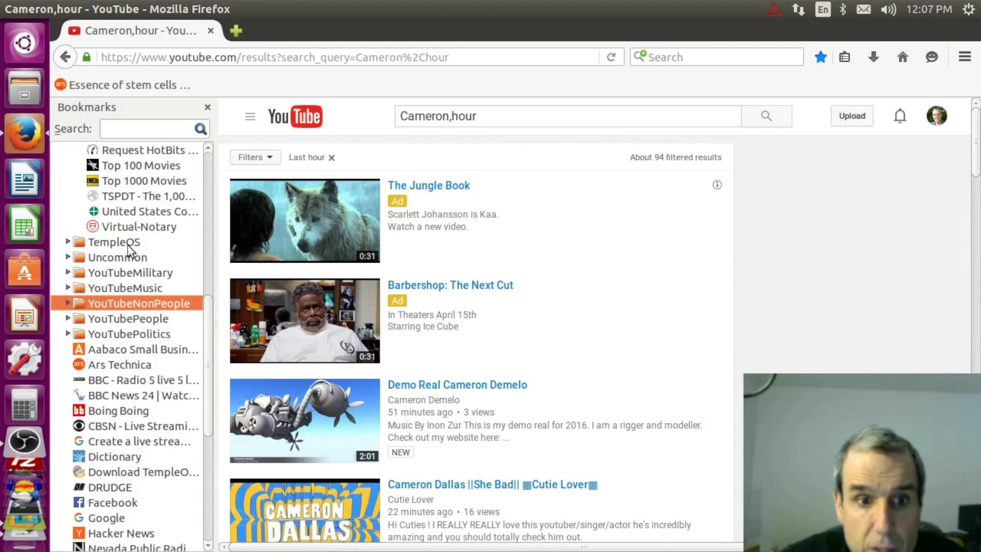
{"action": "scroll", "coordinate": [128, 247], "scroll_direction": "up", "scroll_amount": 4}
{"action": "left_click", "coordinate": [132, 317]}
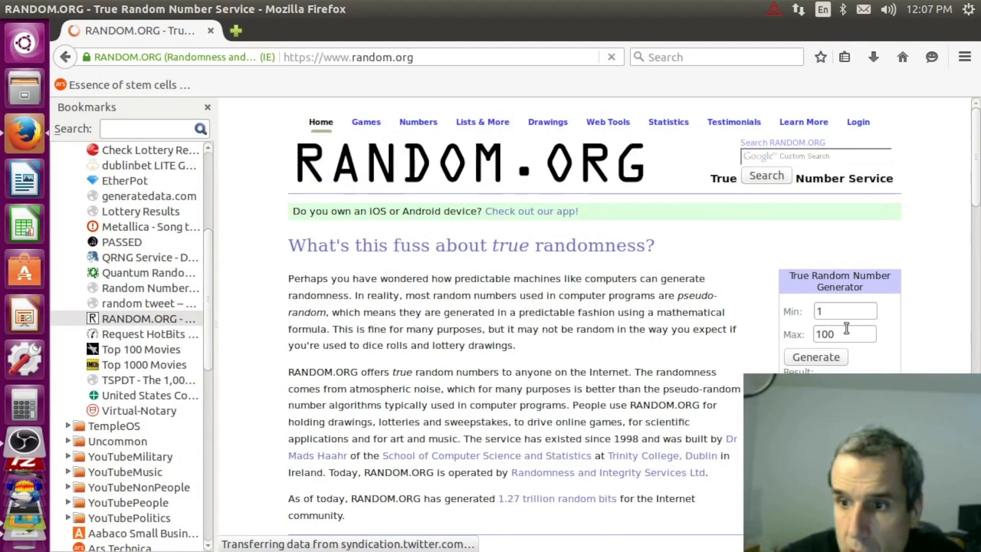
Step: Raise the RANDOM.ORG range maximum to 100000, then bring gedit's NumBible.TXT to the front
{"action": "left_click", "coordinate": [845, 333]}
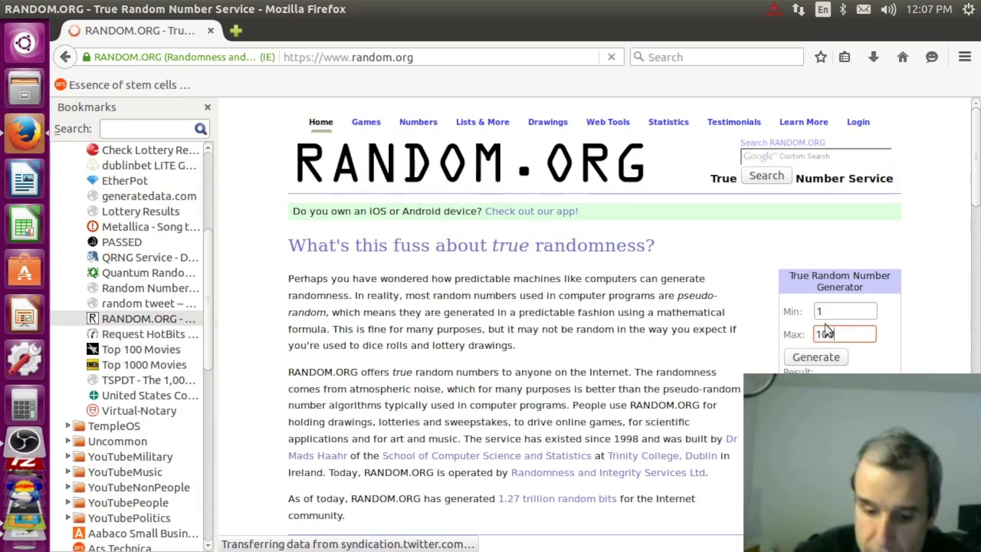
{"action": "type", "text": "000"}
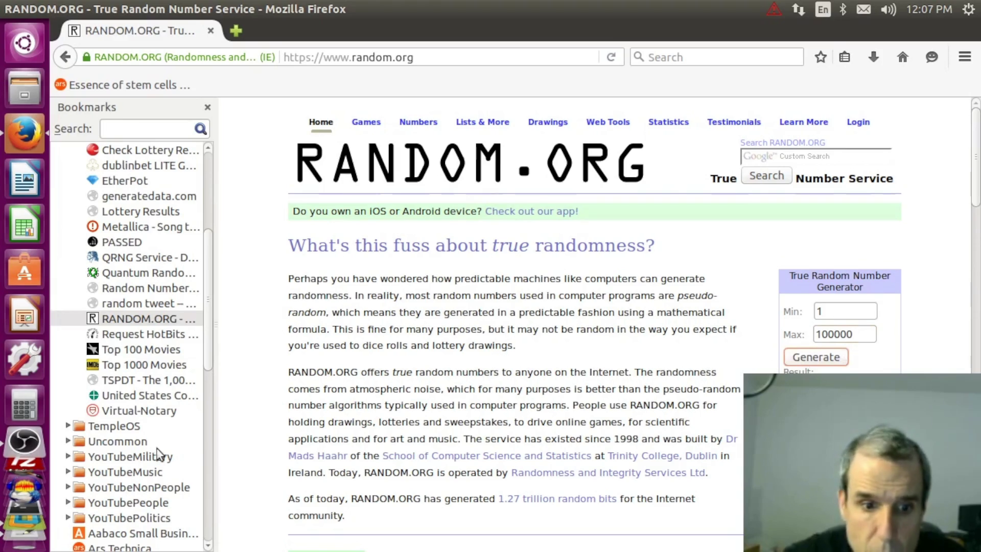
{"action": "mouse_move", "coordinate": [24, 547]}
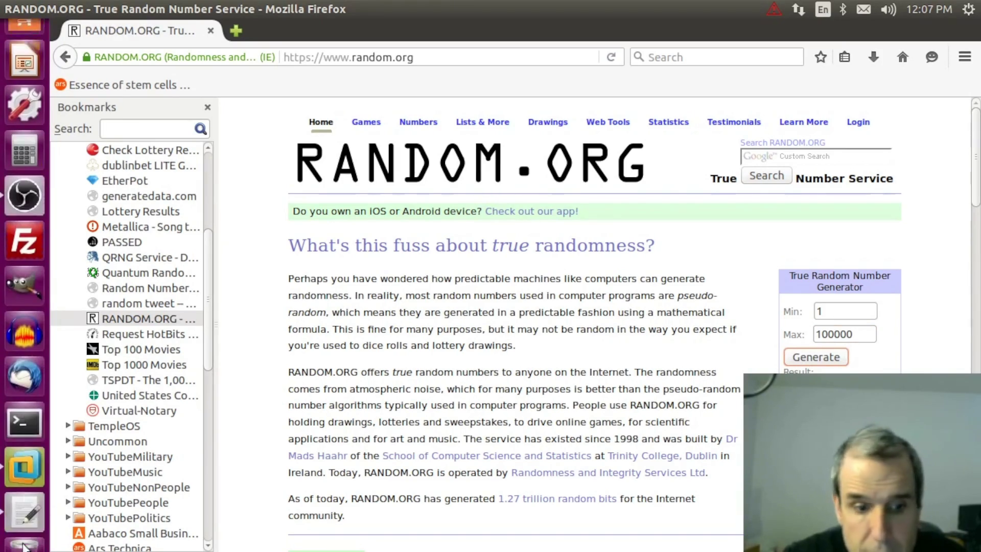
{"action": "left_click", "coordinate": [34, 499]}
Step: Go to line 34802 of NumBible.TXT, select the verses below it, and reposition the gedit window
{"action": "left_click_drag", "start_coordinate": [581, 339], "coordinate": [543, 123]}
{"action": "left_click", "coordinate": [164, 9]}
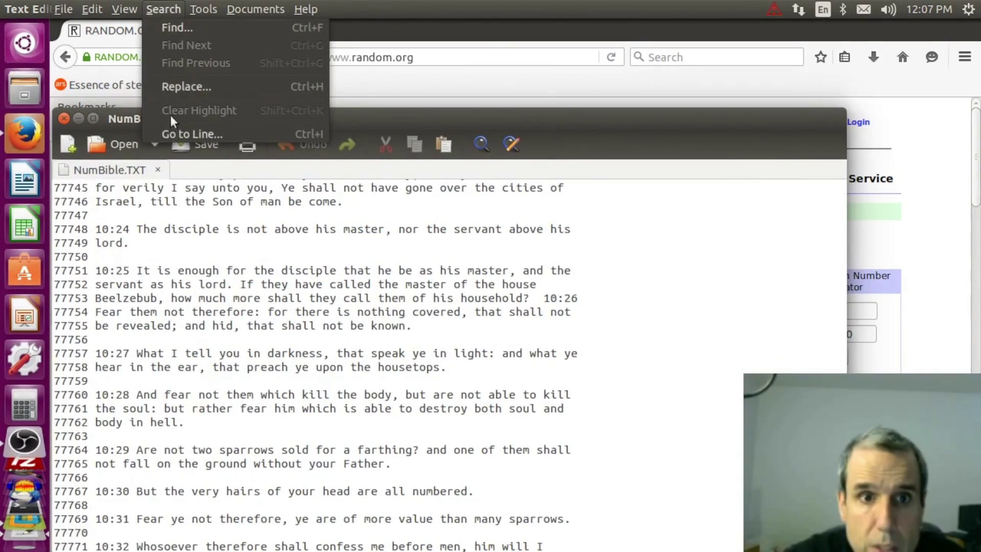
{"action": "left_click", "coordinate": [172, 130]}
{"action": "type", "text": "34802"}
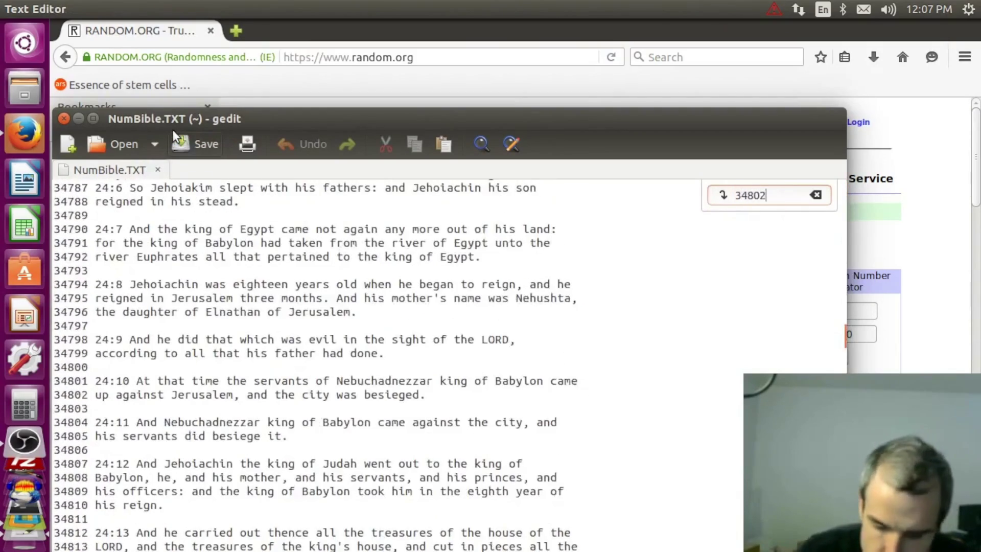
{"action": "key", "text": "Return"}
{"action": "key", "text": "shift+Down"}
{"action": "key", "text": "shift+Down"}
{"action": "key", "text": "shift+Down"}
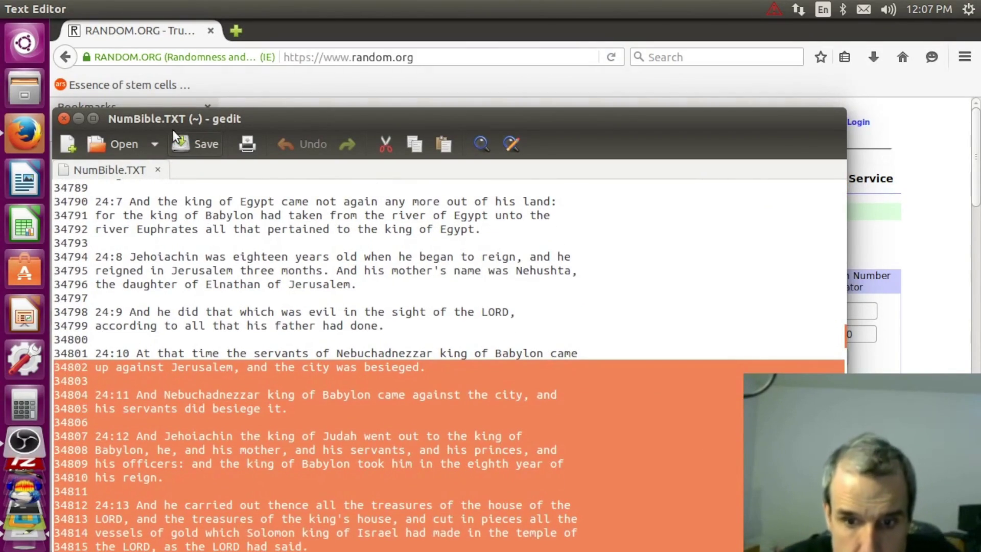
{"action": "left_click_drag", "start_coordinate": [484, 55], "coordinate": [484, 41]}
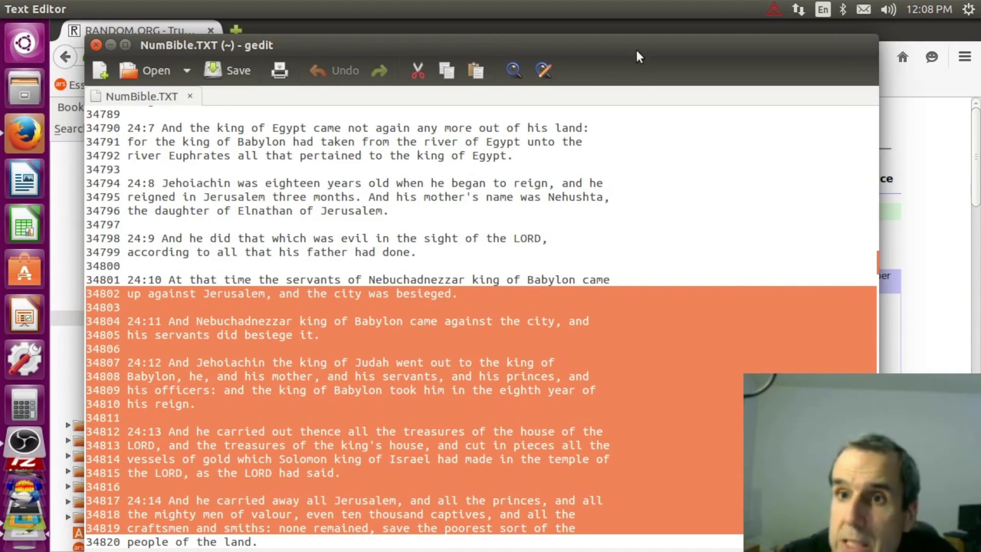
{"action": "left_click_drag", "start_coordinate": [636, 50], "coordinate": [671, 398]}
Step: Leave RANDOM.ORG for YouTube, search for 'fps' and scroll through the results
{"action": "left_click", "coordinate": [647, 325]}
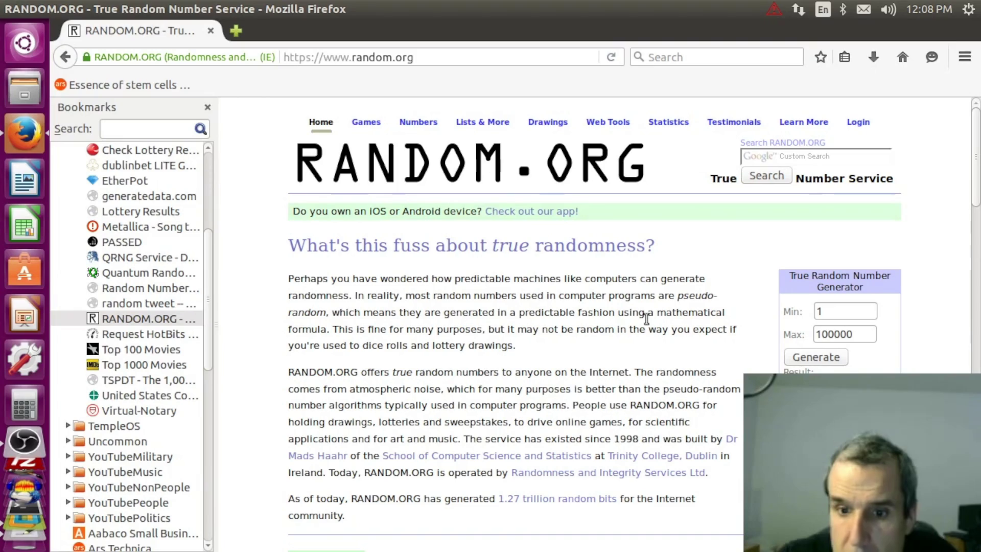
{"action": "scroll", "coordinate": [128, 409], "scroll_direction": "down", "scroll_amount": 10}
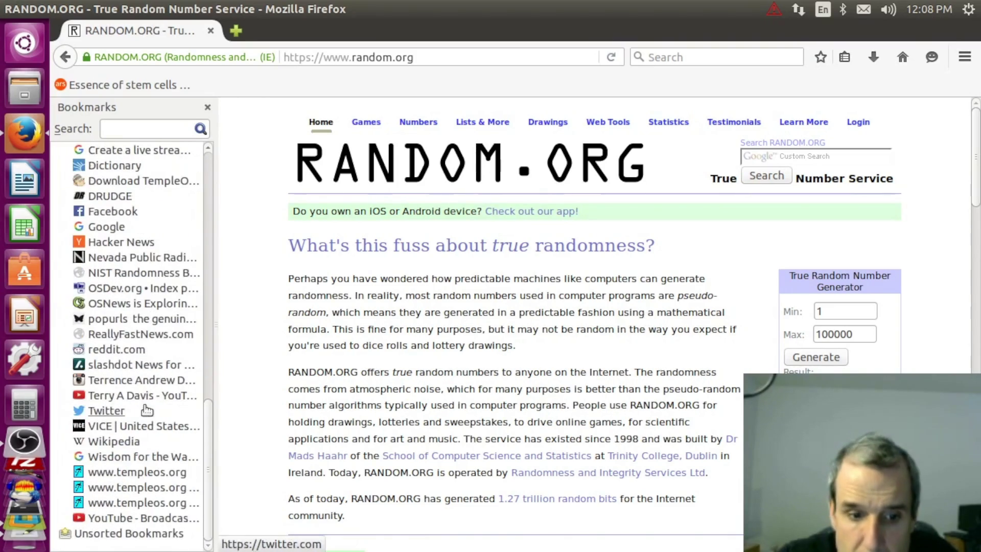
{"action": "left_click", "coordinate": [126, 518]}
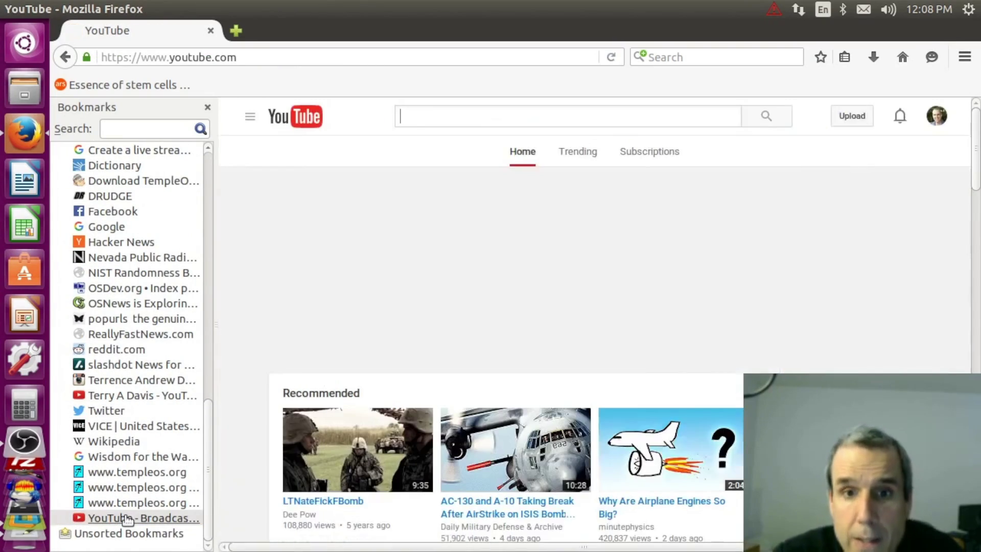
{"action": "type", "text": "fps"}
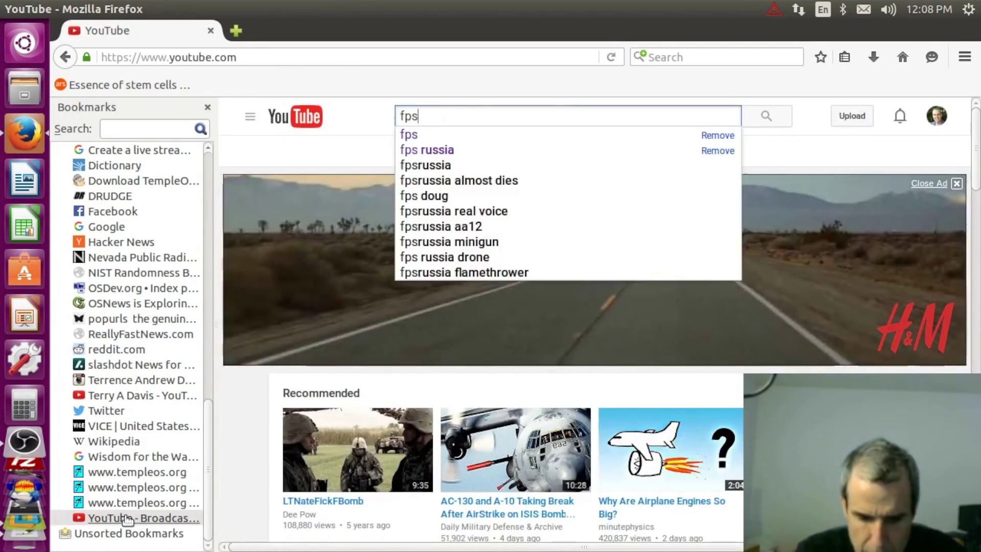
{"action": "key", "text": "Return"}
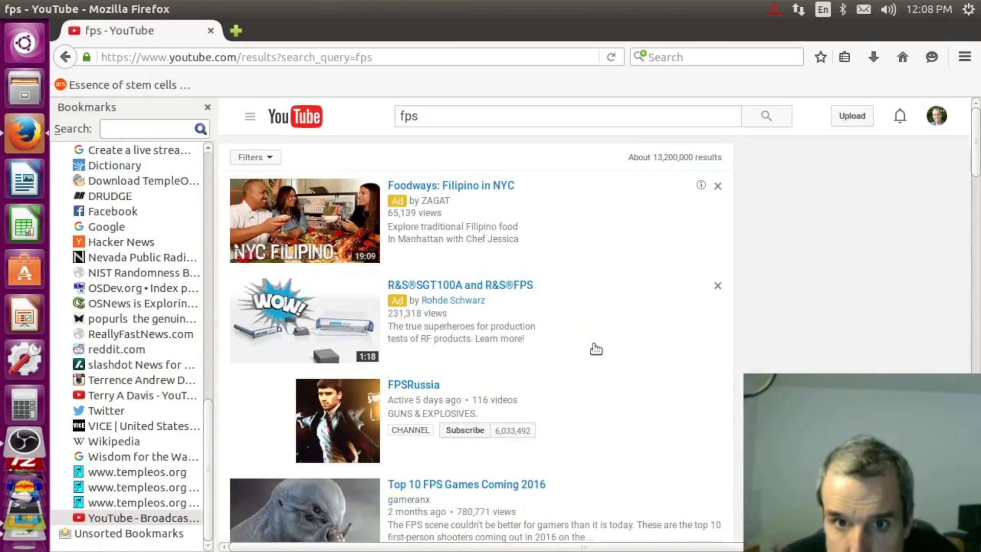
{"action": "scroll", "coordinate": [593, 347], "scroll_direction": "down", "scroll_amount": 3}
{"action": "scroll", "coordinate": [594, 349], "scroll_direction": "down", "scroll_amount": 12}
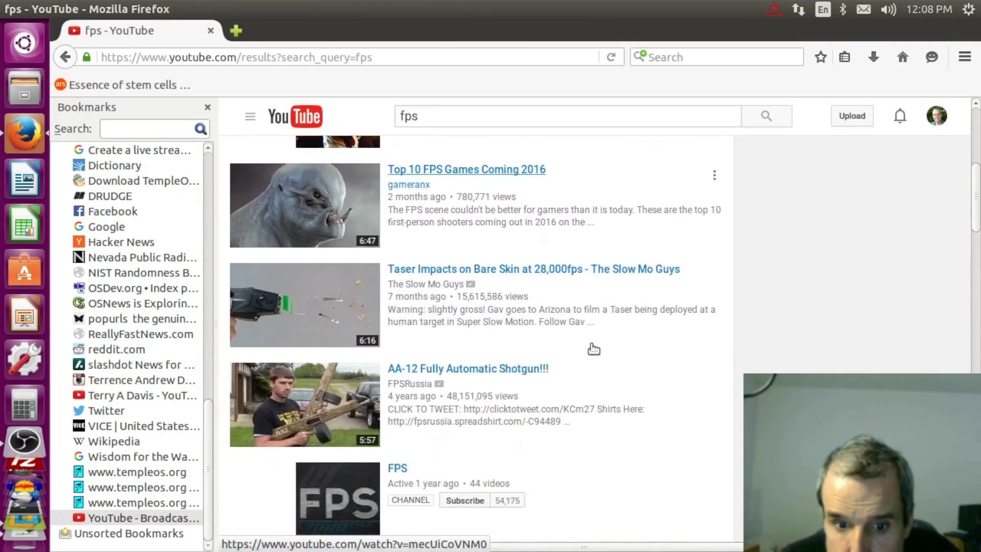
{"action": "scroll", "coordinate": [594, 349], "scroll_direction": "down", "scroll_amount": 14}
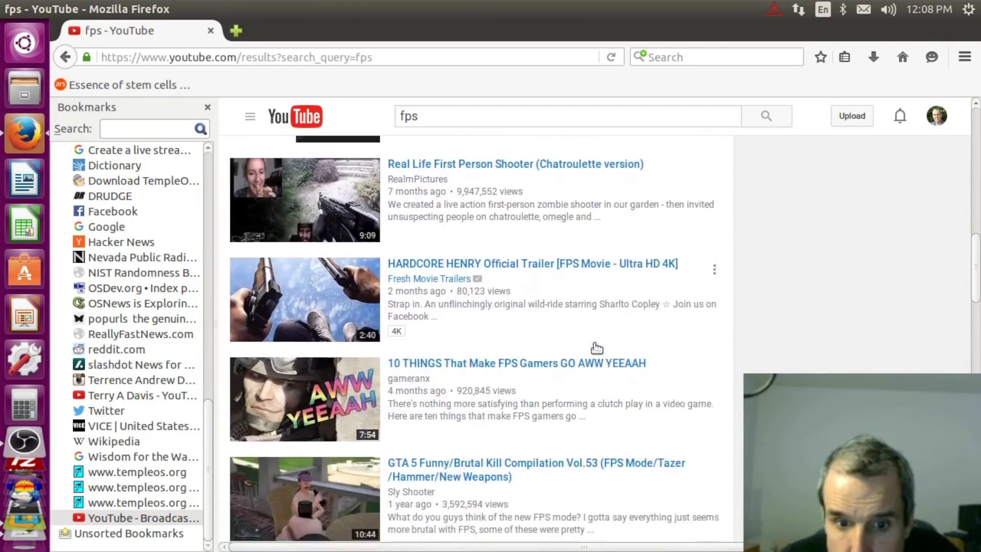
{"action": "scroll", "coordinate": [596, 349], "scroll_direction": "down", "scroll_amount": 1}
Step: Refine the search to 'fps zombie' and open 'Top 5 FPS Zombie Games iOS & Android 2016'
{"action": "left_click", "coordinate": [427, 118]}
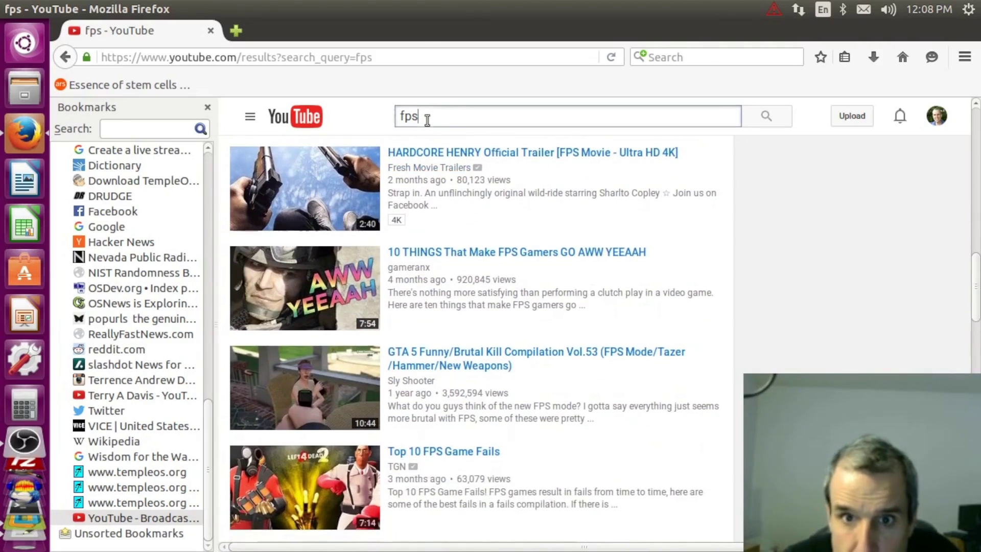
{"action": "type", "text": "zombie"}
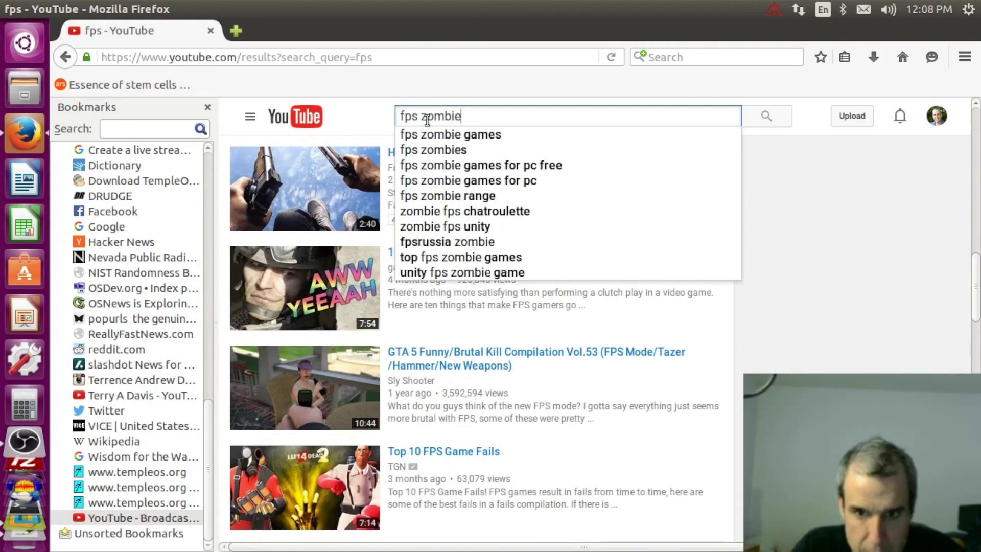
{"action": "key", "text": "Return"}
{"action": "scroll", "coordinate": [498, 337], "scroll_direction": "down", "scroll_amount": 1}
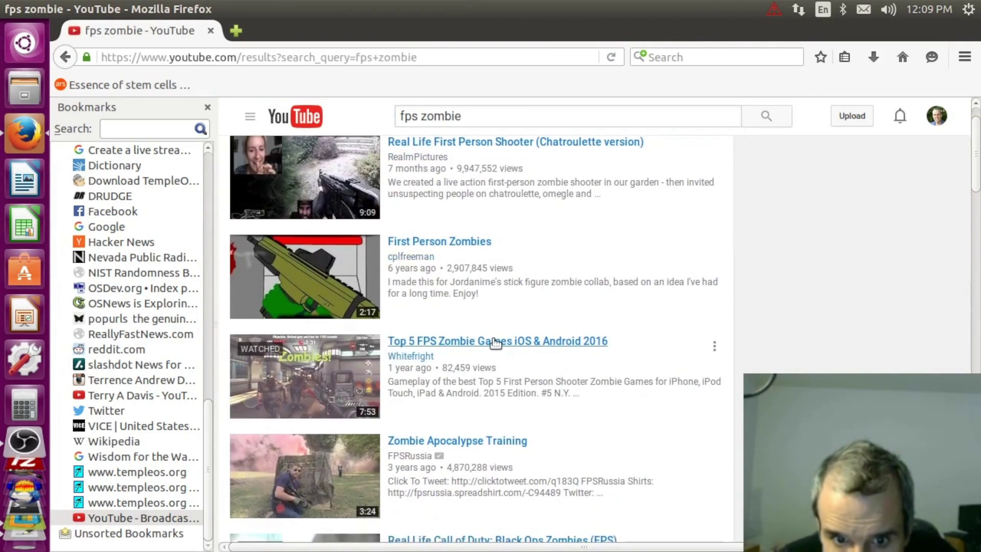
{"action": "left_click", "coordinate": [495, 342]}
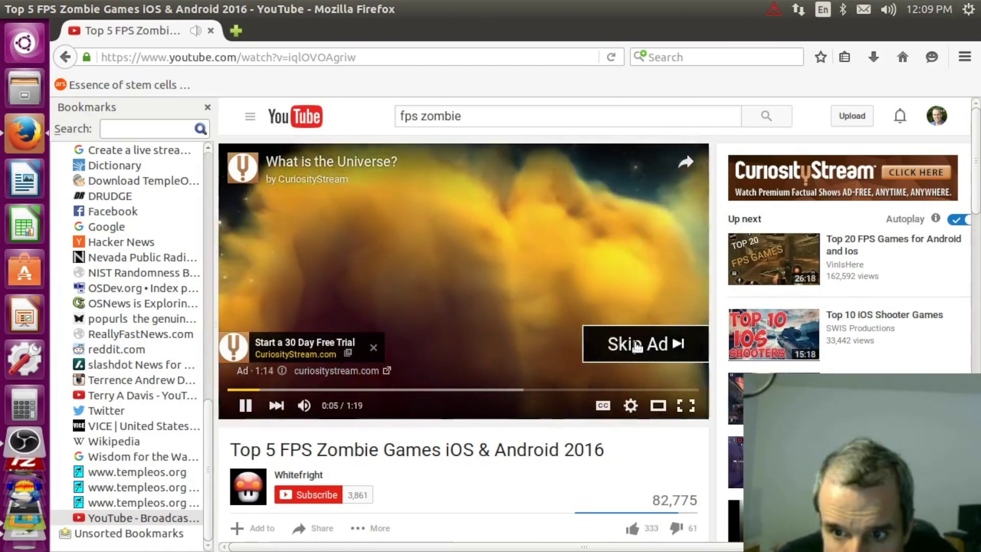
Step: Skip the ad, jump the zombie video to about 4:43, pause at 4:56, and select the query
{"action": "left_click", "coordinate": [635, 342]}
{"action": "left_click", "coordinate": [514, 391]}
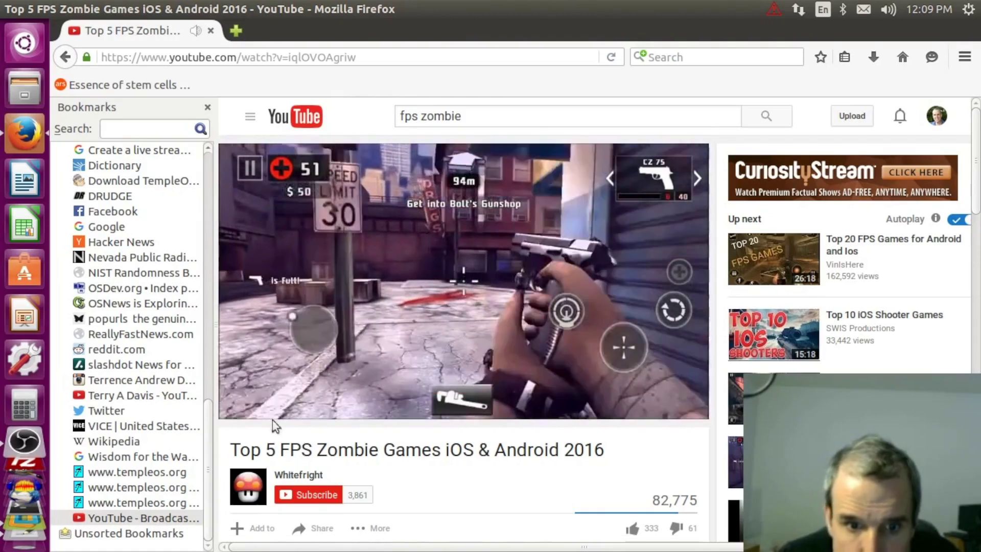
{"action": "left_click", "coordinate": [250, 408]}
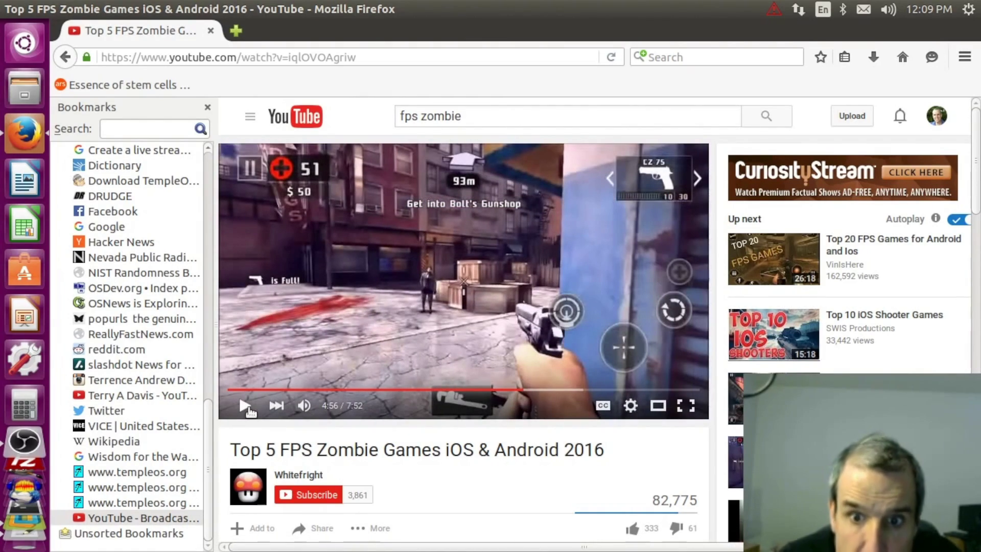
{"action": "left_click_drag", "start_coordinate": [467, 122], "coordinate": [372, 125]}
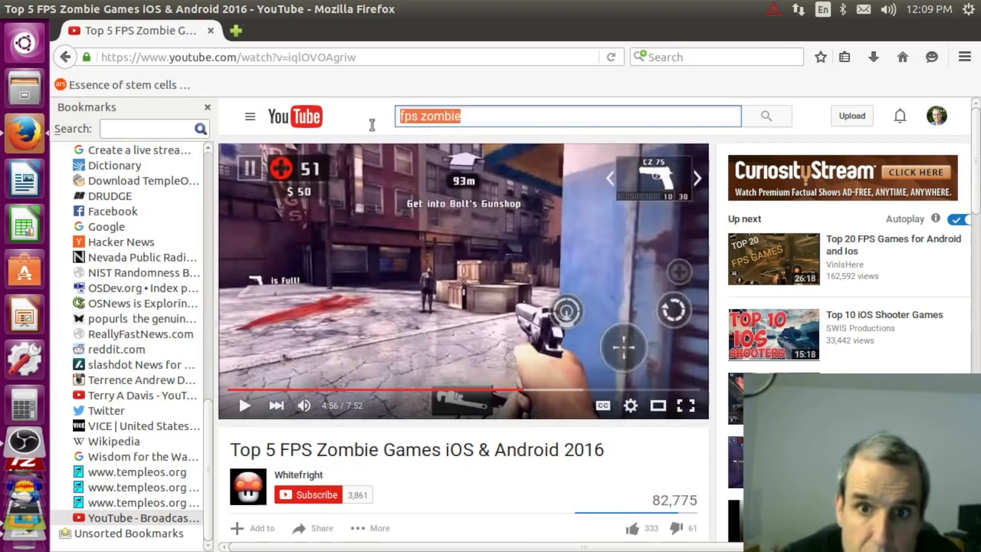
Step: Search YouTube for 'veritasium', then refine the query to 'veritasium sun'
{"action": "type", "text": "verita"}
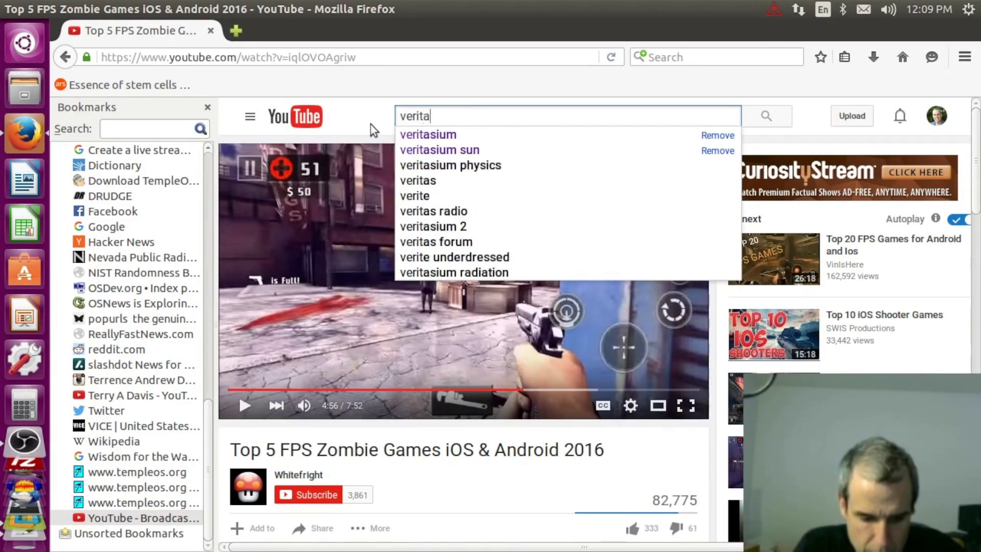
{"action": "type", "text": "sium"}
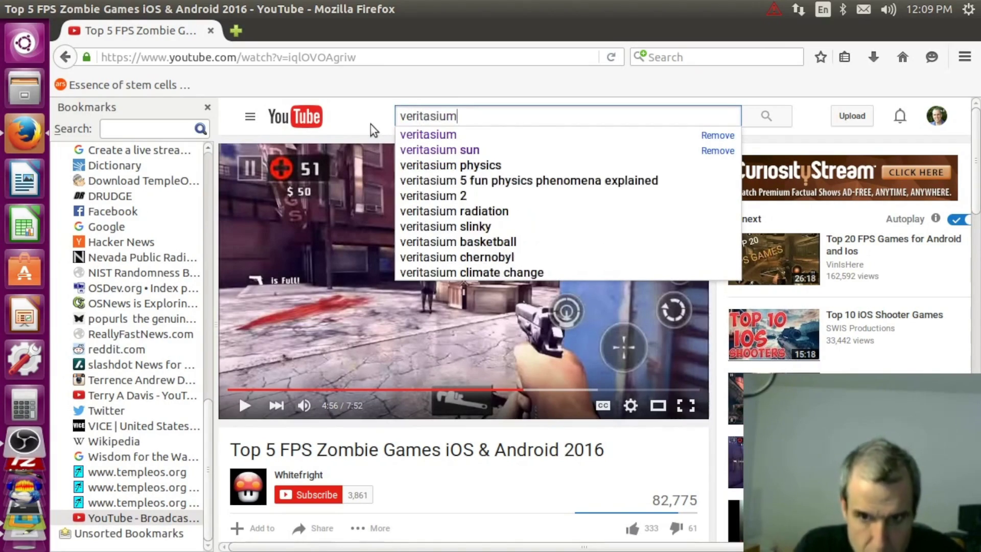
{"action": "key", "text": "Return"}
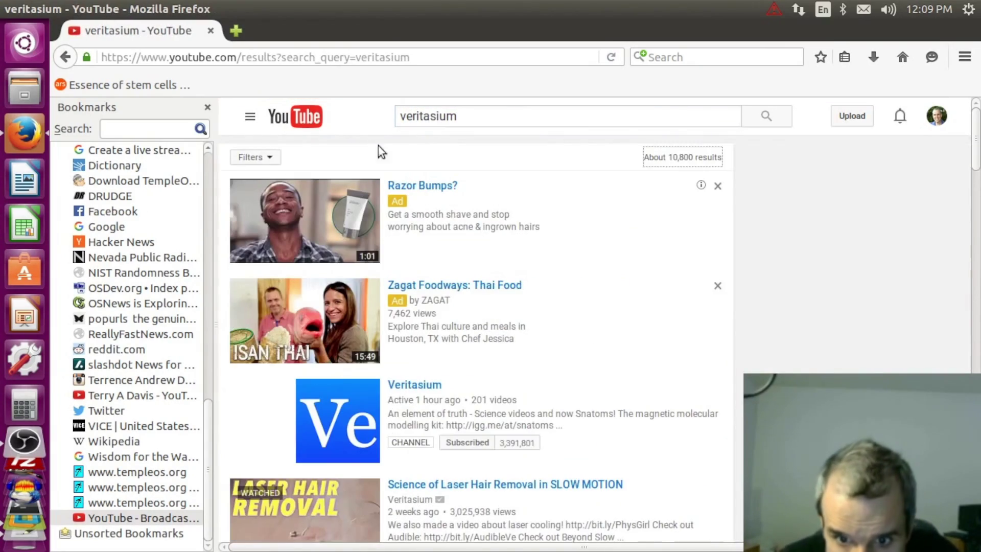
{"action": "scroll", "coordinate": [521, 342], "scroll_direction": "down", "scroll_amount": 2}
{"action": "scroll", "coordinate": [520, 342], "scroll_direction": "down", "scroll_amount": 10}
{"action": "scroll", "coordinate": [513, 334], "scroll_direction": "down", "scroll_amount": 5}
{"action": "left_click", "coordinate": [475, 113]}
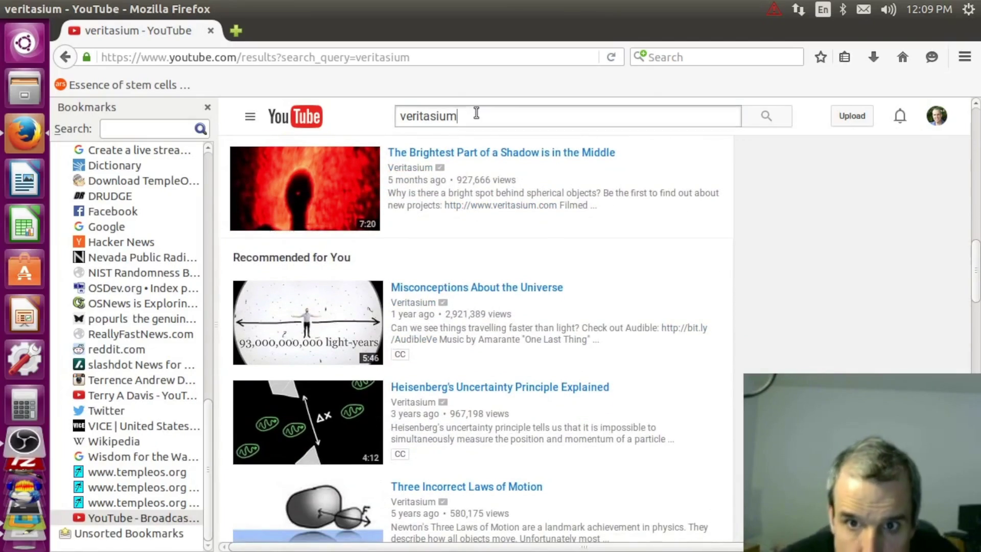
{"action": "type", "text": "sun"}
{"action": "key", "text": "Return"}
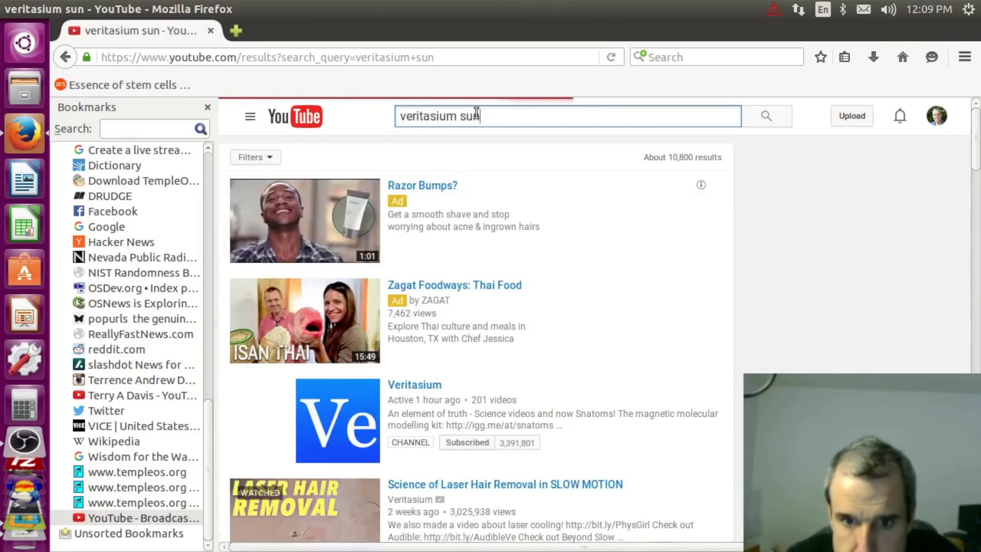
{"action": "scroll", "coordinate": [488, 271], "scroll_direction": "down", "scroll_amount": 3}
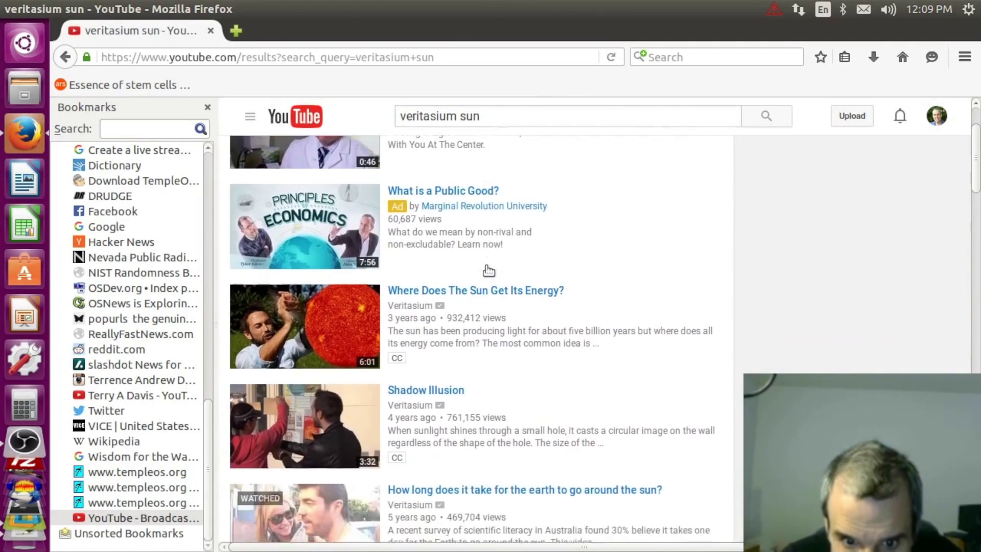
{"action": "scroll", "coordinate": [488, 270], "scroll_direction": "down", "scroll_amount": 3}
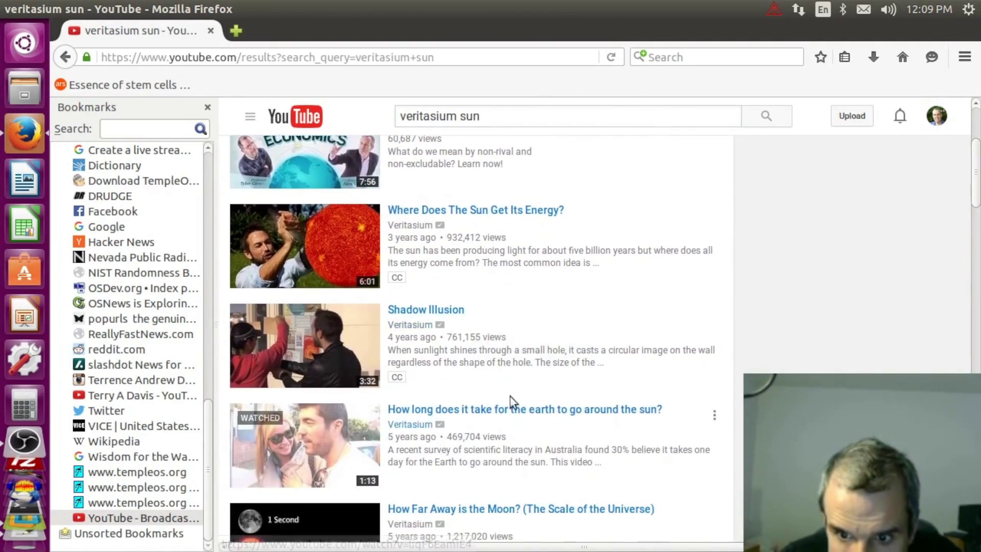
Step: Briefly play Veritasium's earth-around-the-sun video, pause it near 0:08, and return to the results
{"action": "left_click", "coordinate": [510, 412]}
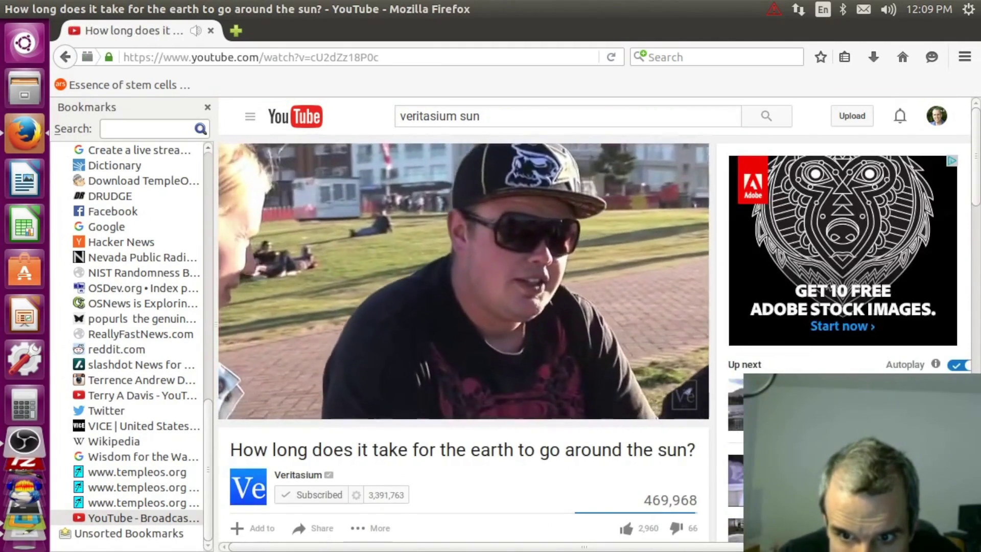
{"action": "mouse_move", "coordinate": [245, 406]}
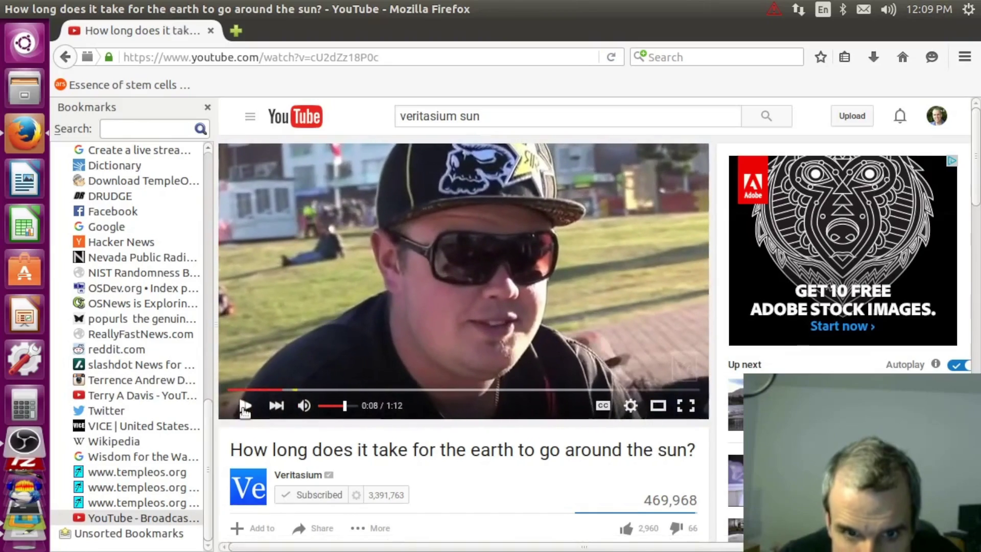
{"action": "left_click", "coordinate": [245, 407]}
{"action": "left_click", "coordinate": [67, 61]}
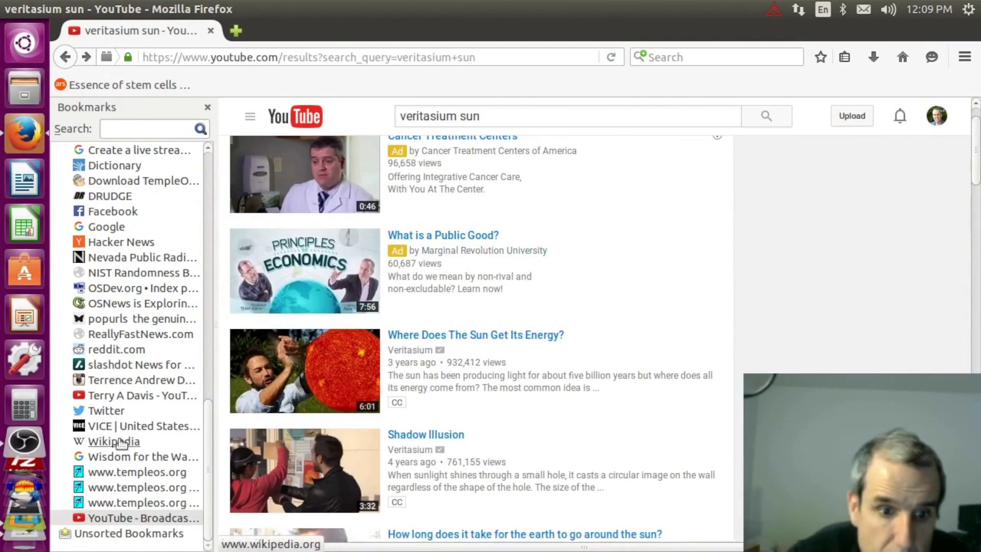
Step: Visit Slashdot, then scroll the Hacker News front page before loading the YouTube live stream page
{"action": "left_click", "coordinate": [117, 364]}
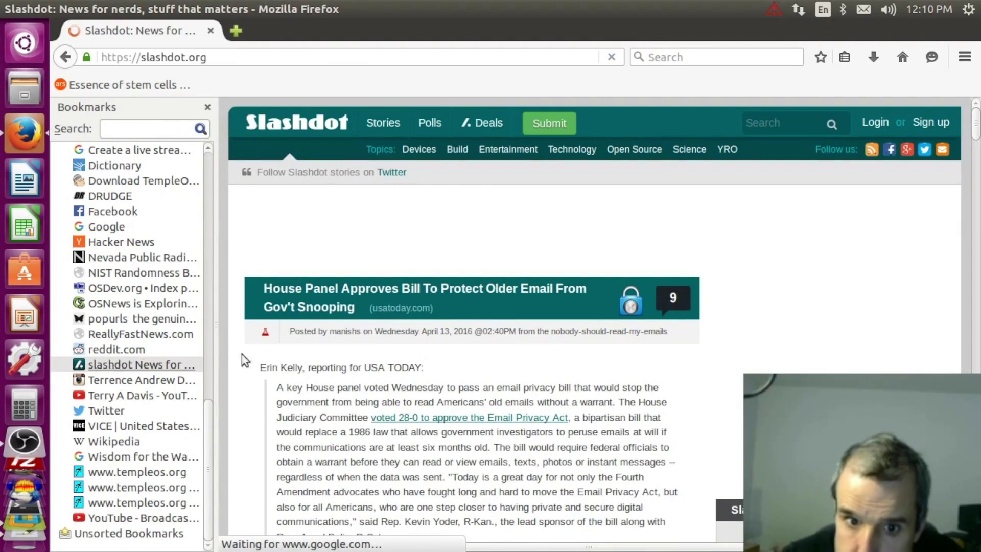
{"action": "left_click", "coordinate": [108, 243]}
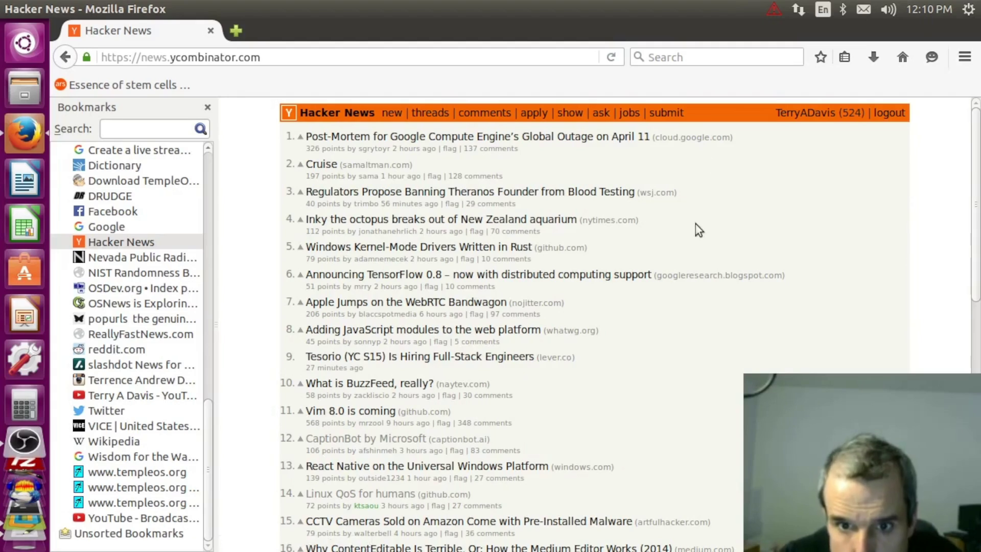
{"action": "scroll", "coordinate": [698, 228], "scroll_direction": "down", "scroll_amount": 3}
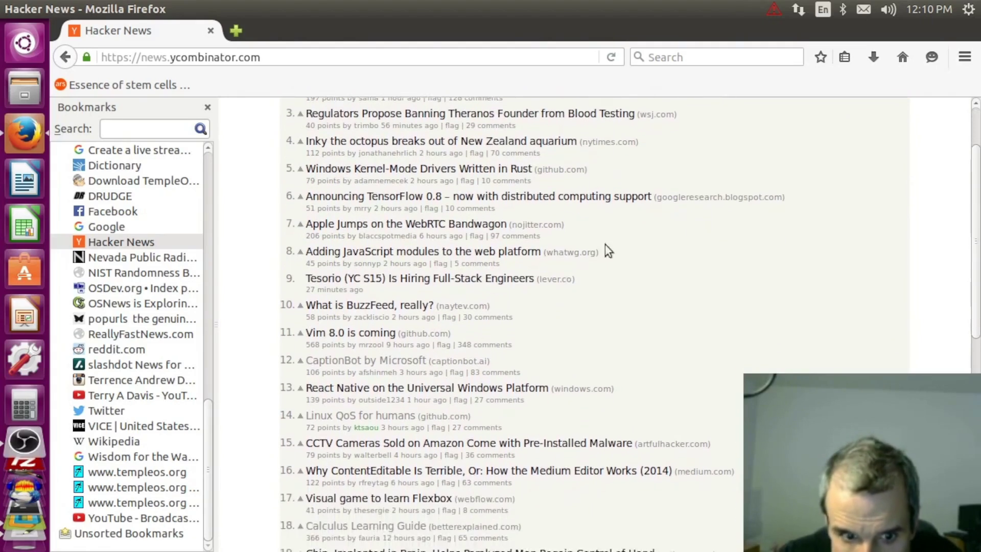
{"action": "left_click", "coordinate": [143, 397]}
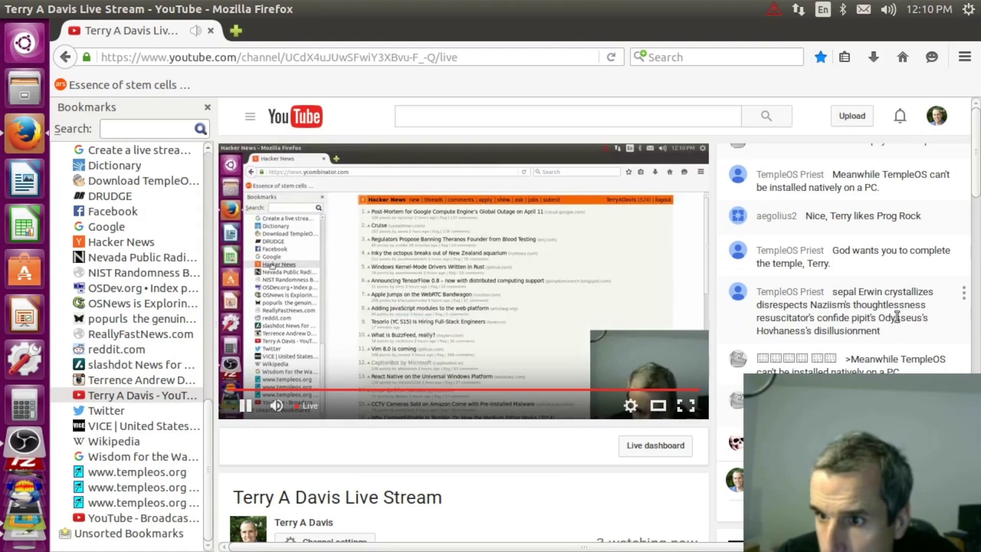
Step: Scroll up and down through the live stream's chat messages, then down the page
{"action": "scroll", "coordinate": [899, 322], "scroll_direction": "up", "scroll_amount": 3}
{"action": "scroll", "coordinate": [898, 322], "scroll_direction": "up", "scroll_amount": 3}
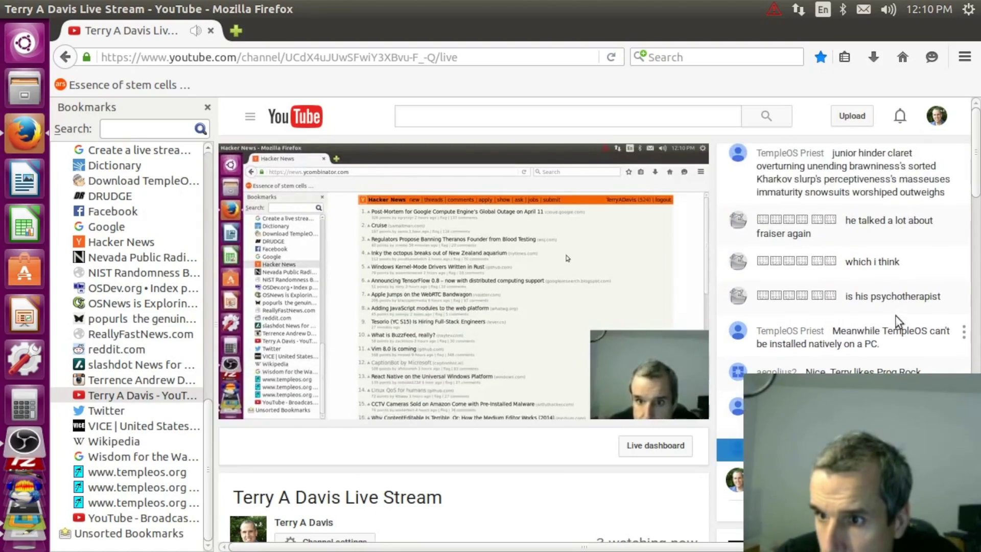
{"action": "scroll", "coordinate": [898, 322], "scroll_direction": "up", "scroll_amount": 6}
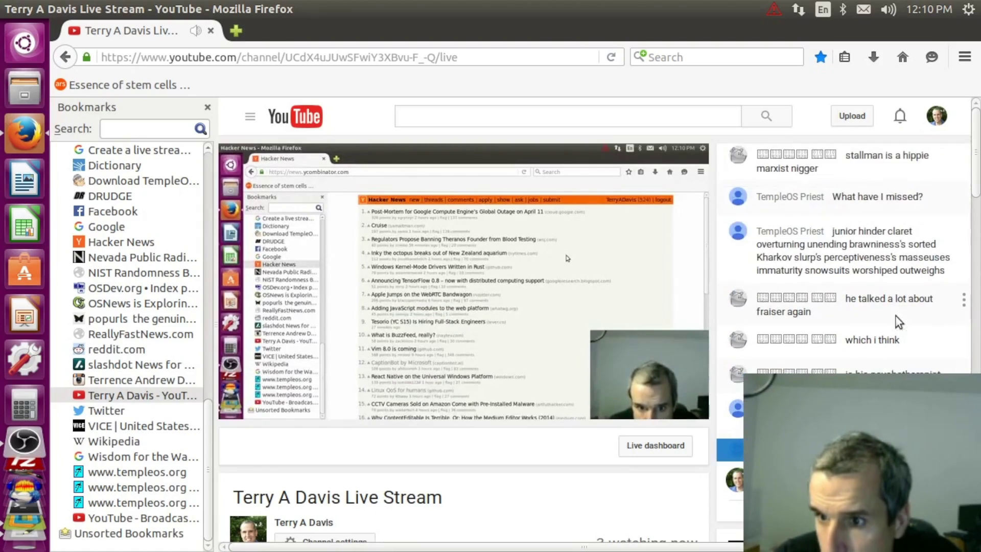
{"action": "scroll", "coordinate": [898, 322], "scroll_direction": "down", "scroll_amount": 4}
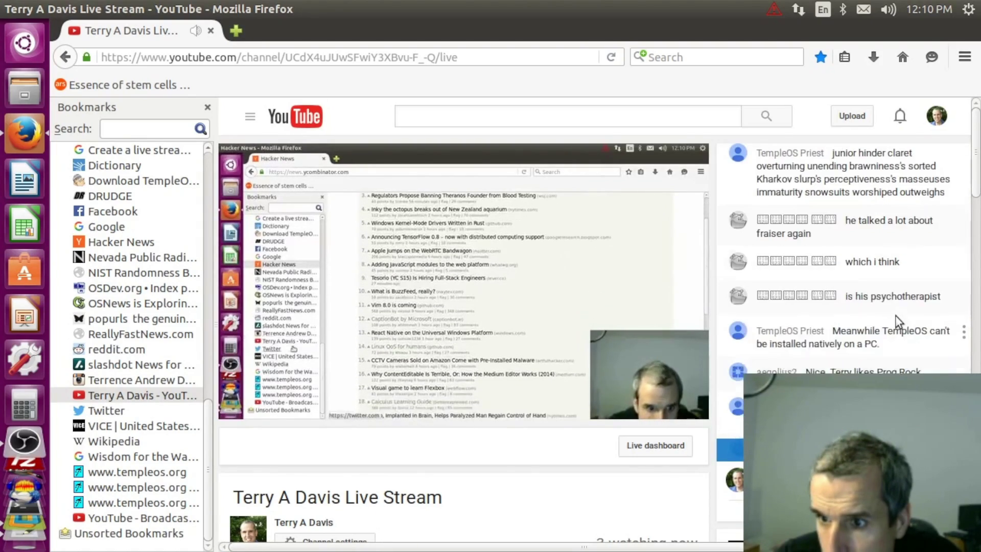
{"action": "scroll", "coordinate": [898, 322], "scroll_direction": "down", "scroll_amount": 3}
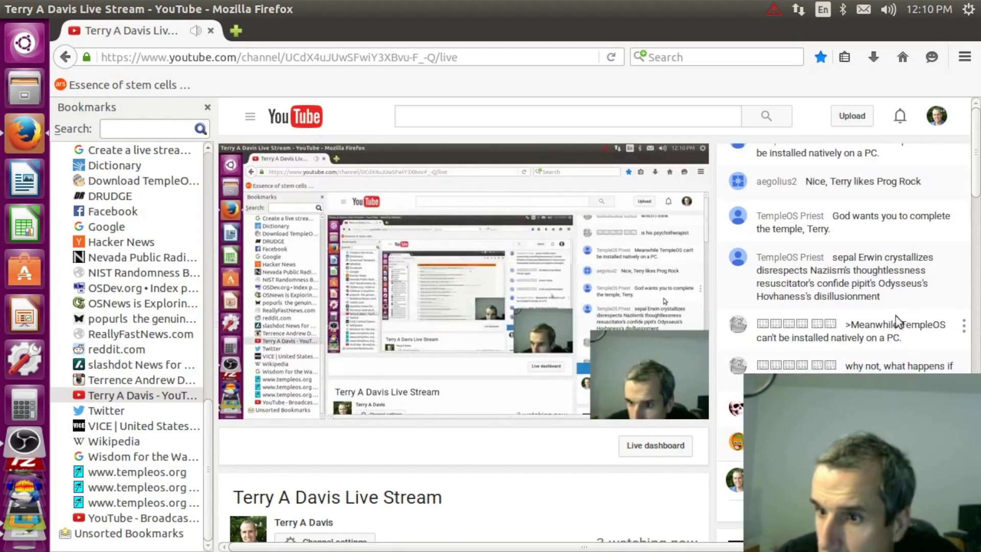
{"action": "scroll", "coordinate": [873, 327], "scroll_direction": "down", "scroll_amount": 2}
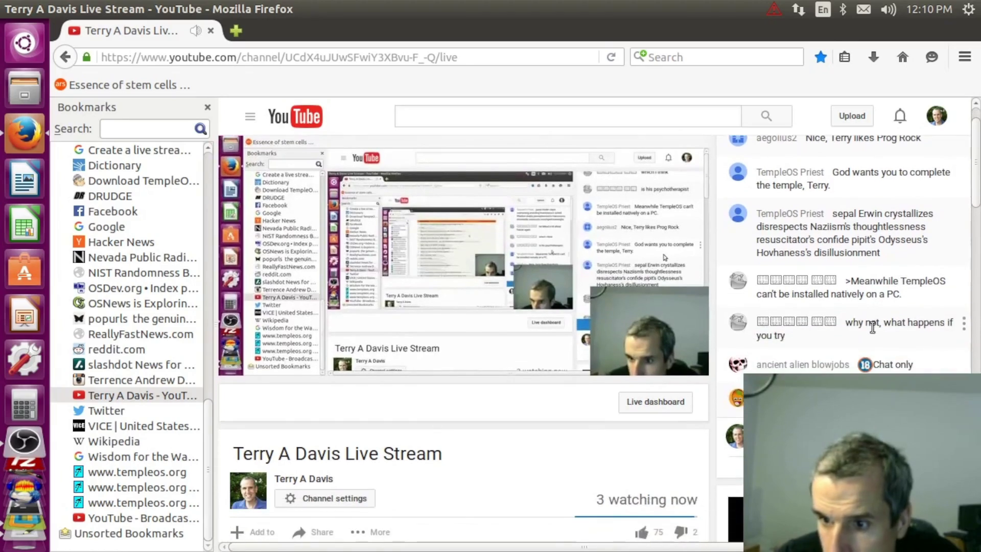
Step: Stop briefly at Slashdot, then open Hacker News and scroll down to stories 24–30
{"action": "left_click", "coordinate": [117, 366]}
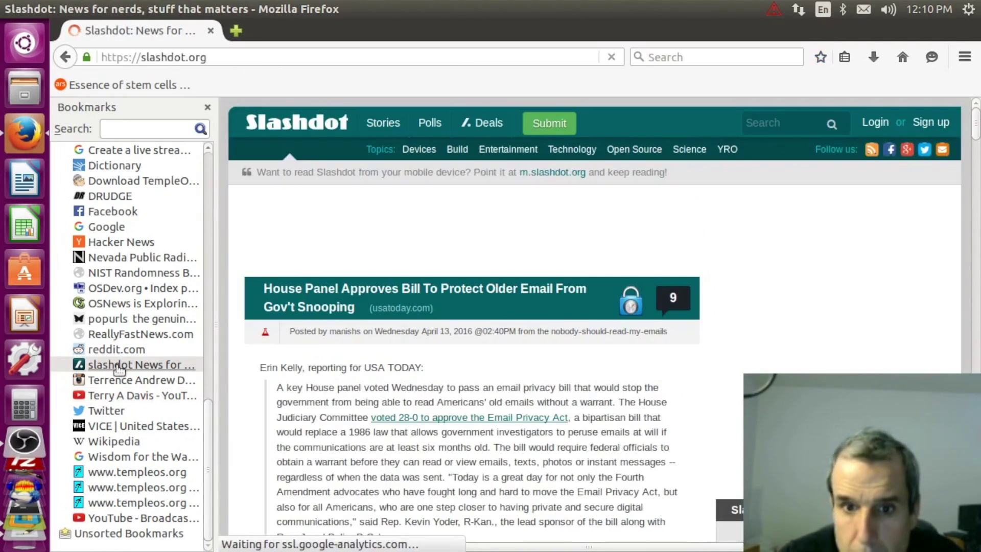
{"action": "left_click", "coordinate": [104, 244]}
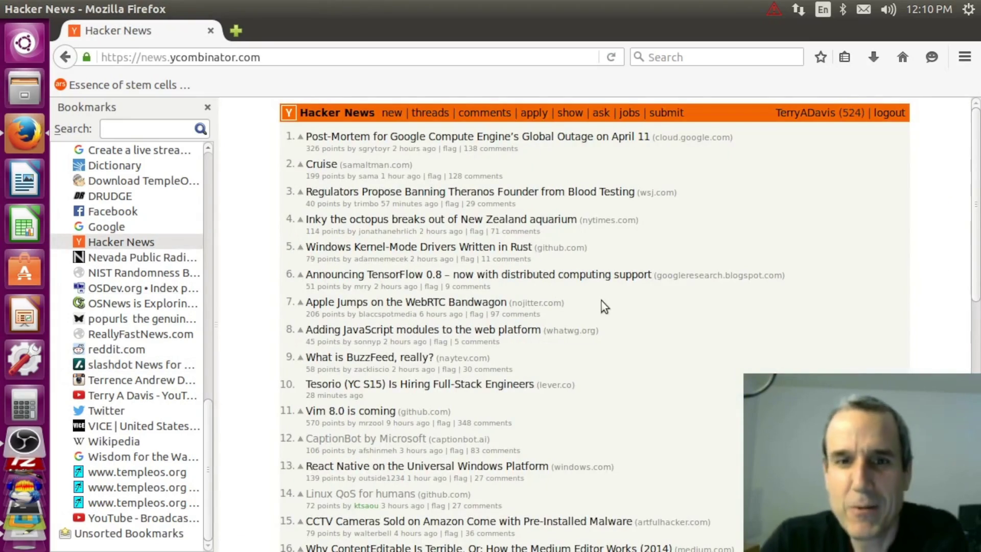
{"action": "scroll", "coordinate": [584, 319], "scroll_direction": "down", "scroll_amount": 7}
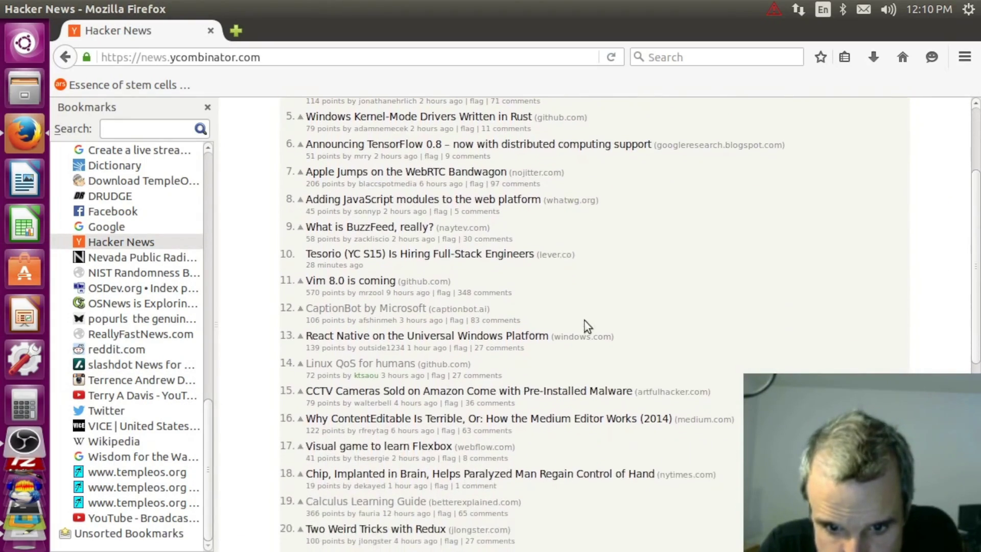
{"action": "scroll", "coordinate": [589, 325], "scroll_direction": "down", "scroll_amount": 6}
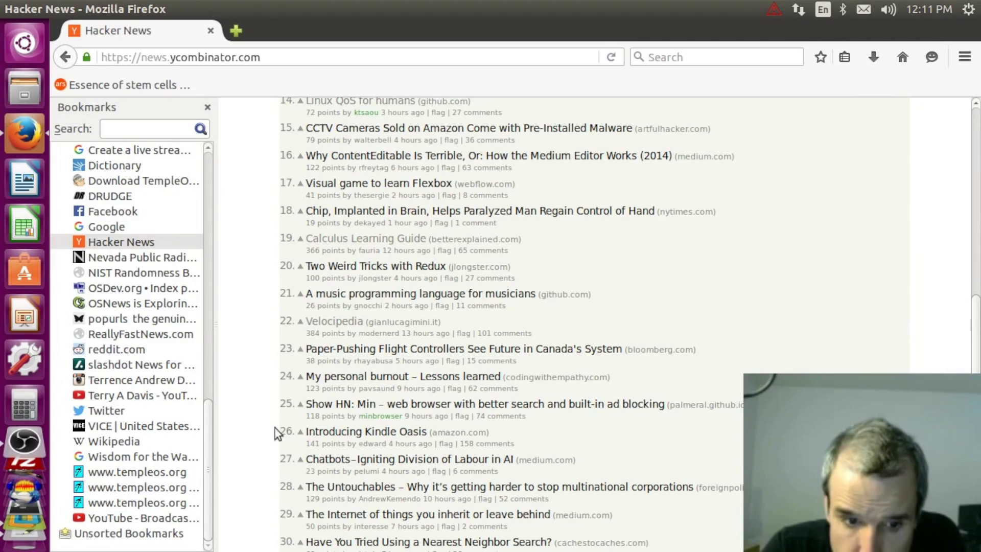
Step: Search YouTube for 'zombie', then replace the query text with 'basic c64'
{"action": "left_click", "coordinate": [126, 520]}
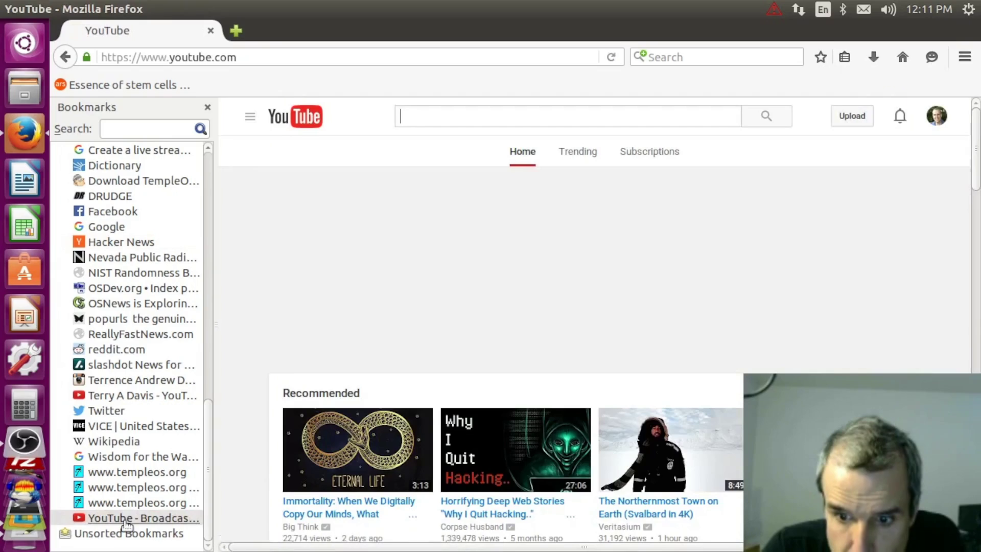
{"action": "left_click", "coordinate": [476, 116]}
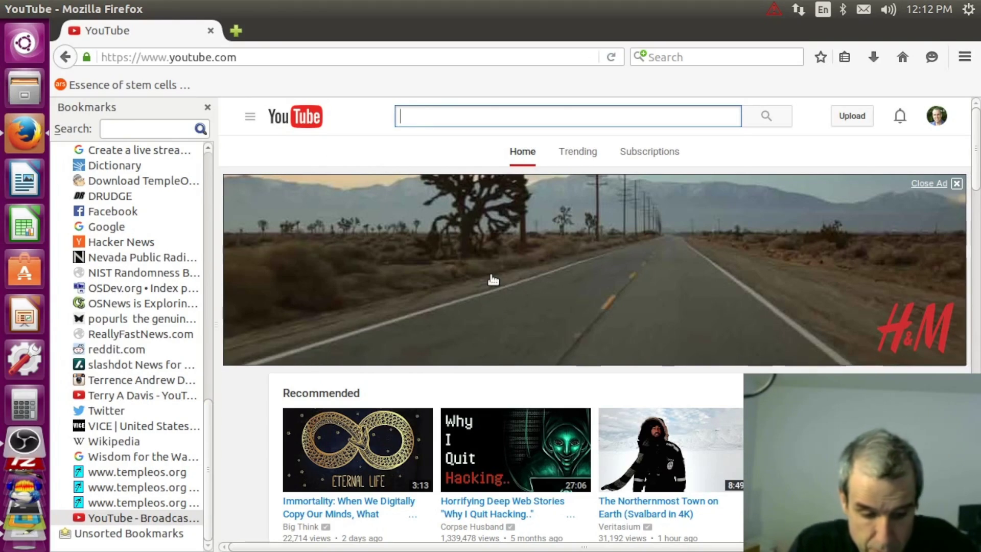
{"action": "type", "text": "zombie"}
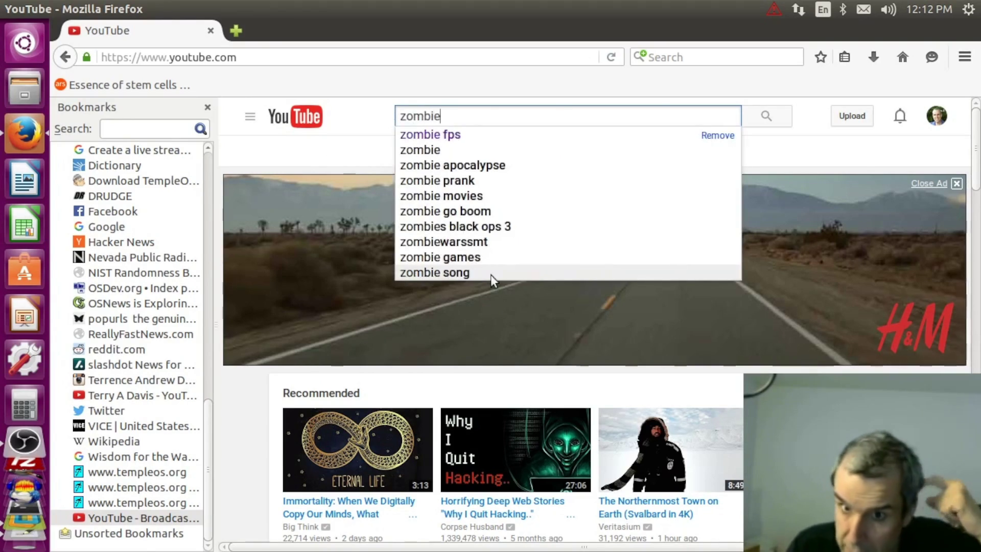
{"action": "key", "text": "Return"}
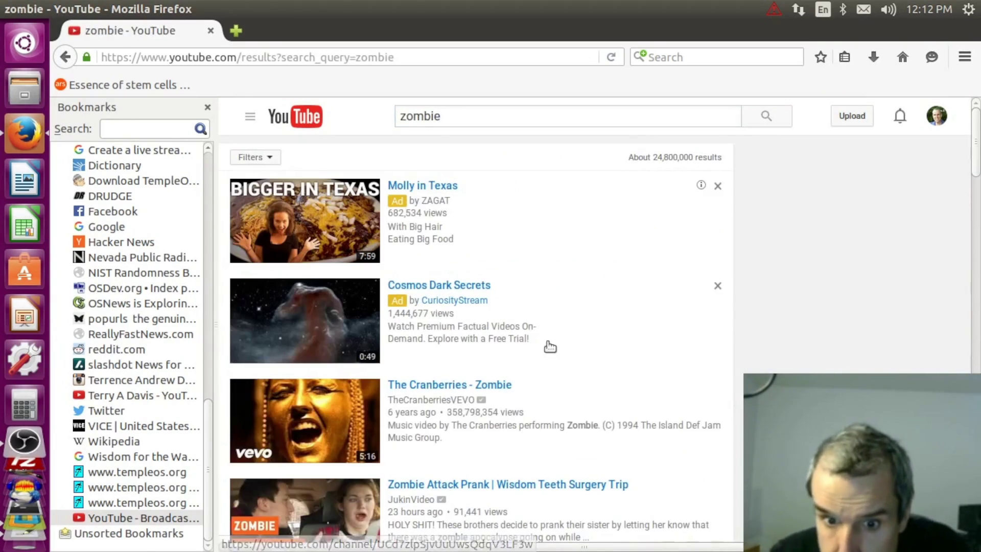
{"action": "left_click", "coordinate": [450, 118]}
{"action": "left_click_drag", "start_coordinate": [449, 118], "coordinate": [377, 117]}
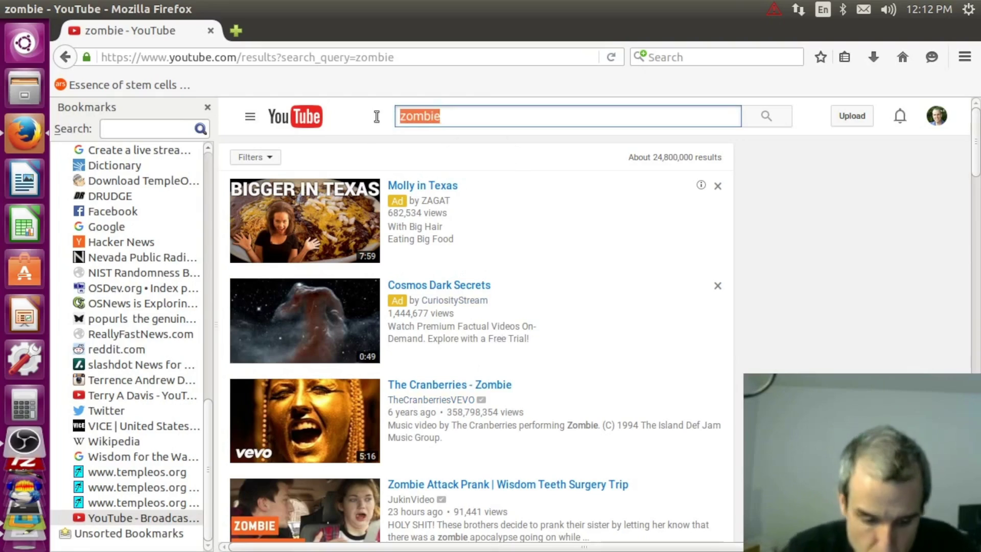
{"action": "type", "text": "basic c64"}
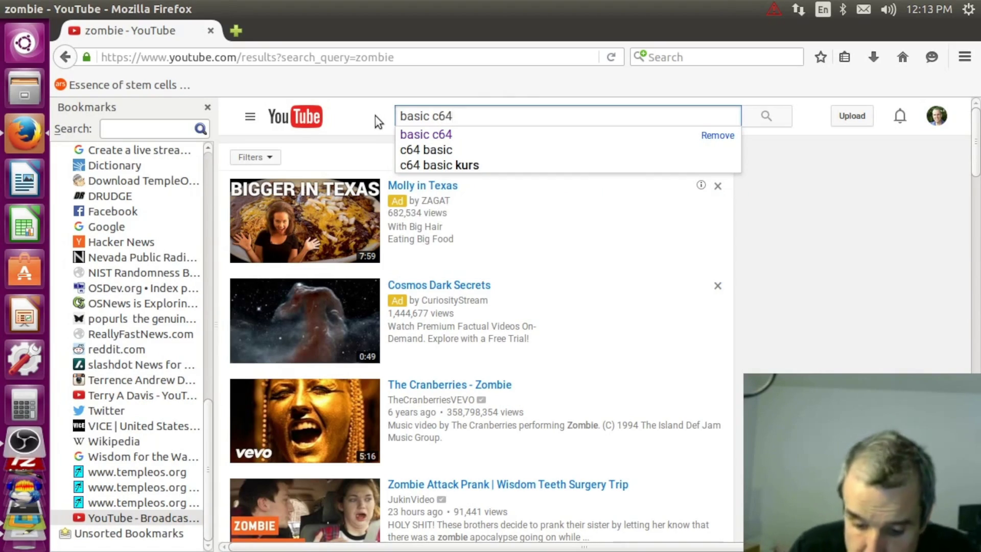
Step: Run the 'basic c64' search and watch 'C64: Sprite with Basic', pausing and resuming once
{"action": "key", "text": "Return"}
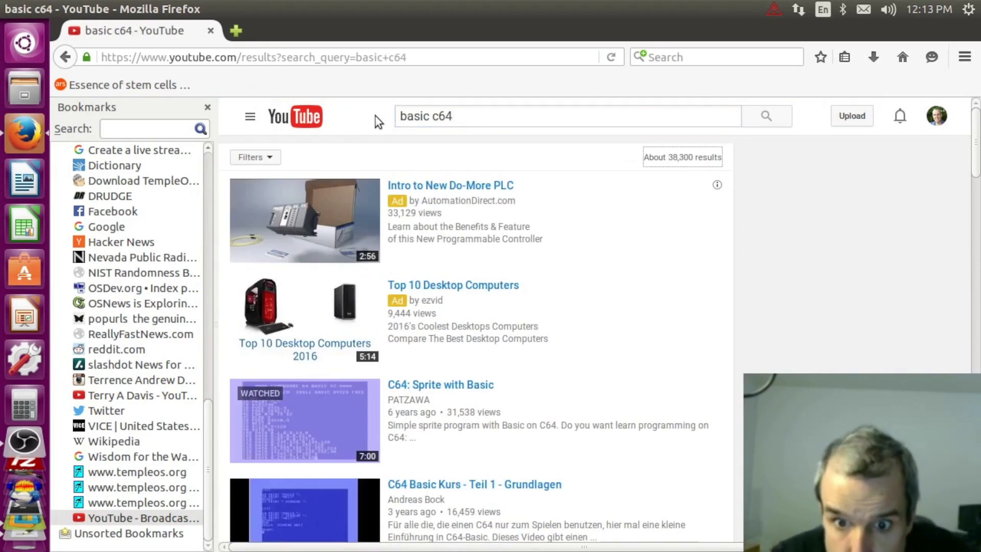
{"action": "left_click", "coordinate": [437, 392]}
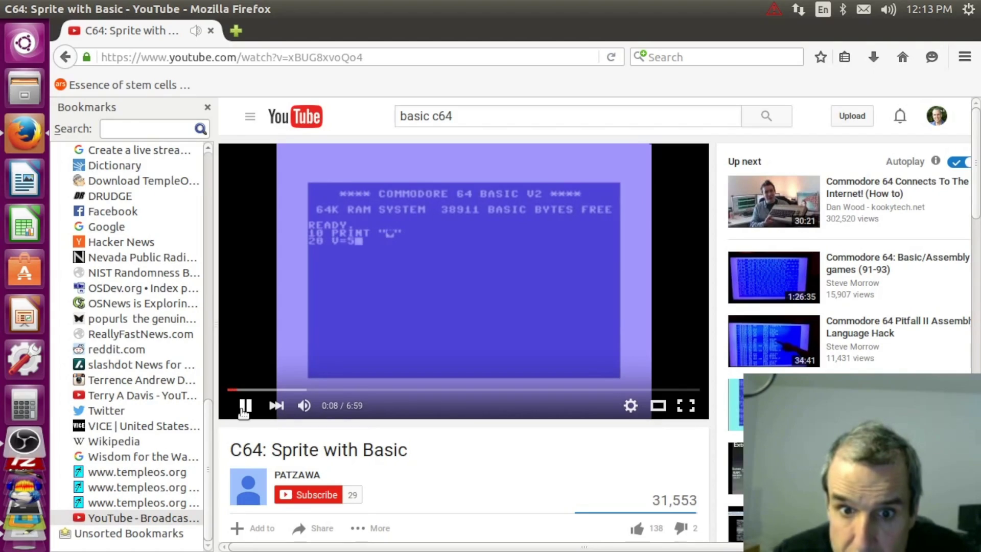
{"action": "left_click", "coordinate": [244, 407]}
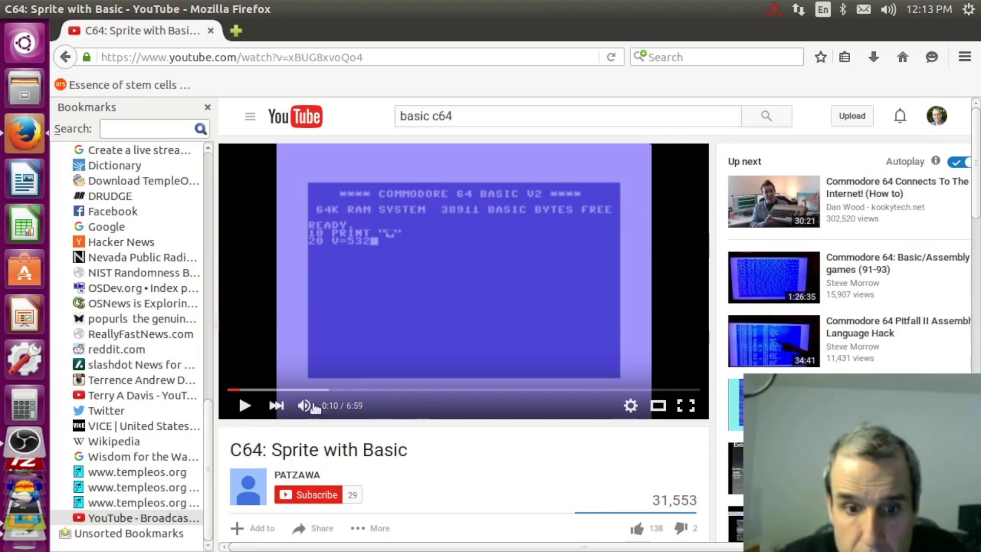
{"action": "left_click", "coordinate": [250, 408]}
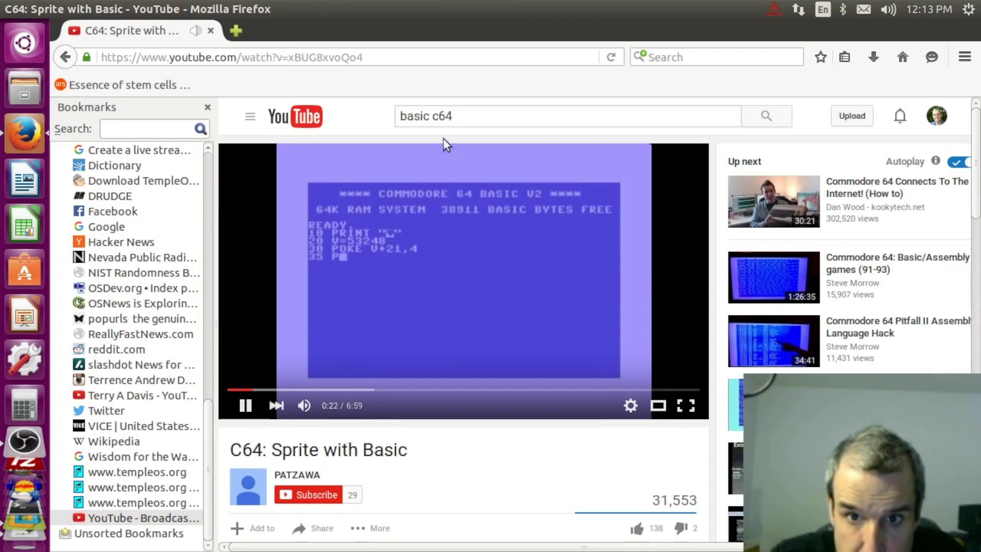
Step: Replace the search query with 'goat simulator'
{"action": "triple_click", "coordinate": [395, 111]}
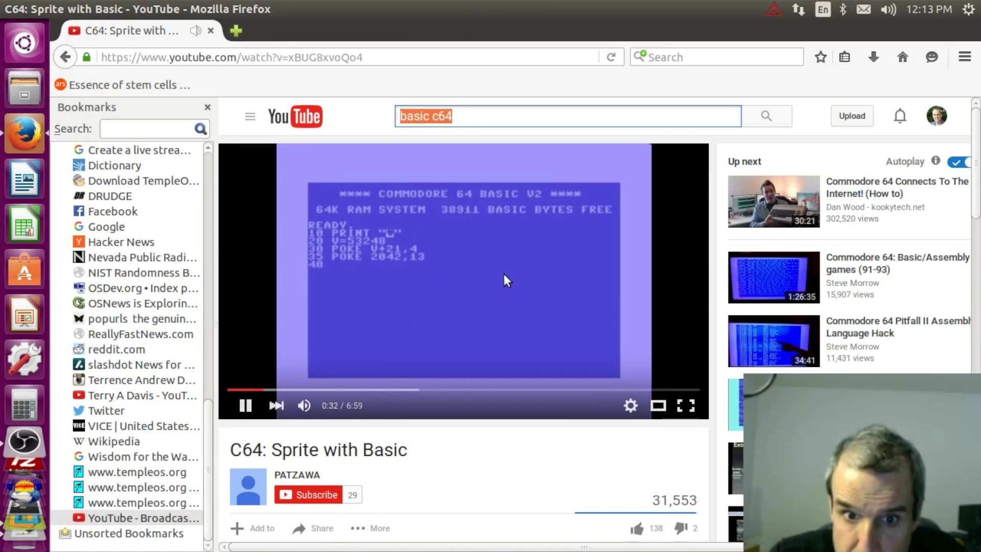
{"action": "left_click_drag", "start_coordinate": [469, 108], "coordinate": [394, 105]}
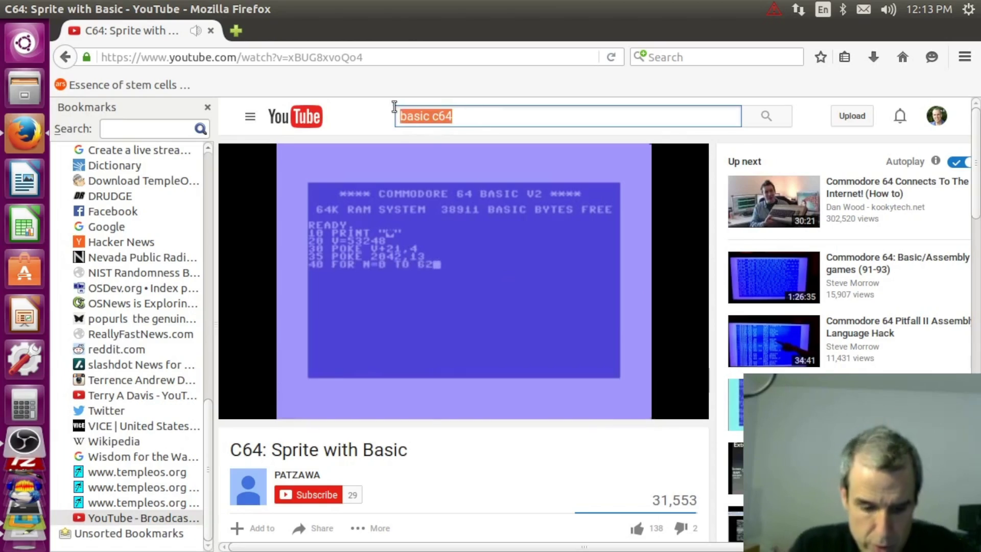
{"action": "type", "text": "goat simulator"}
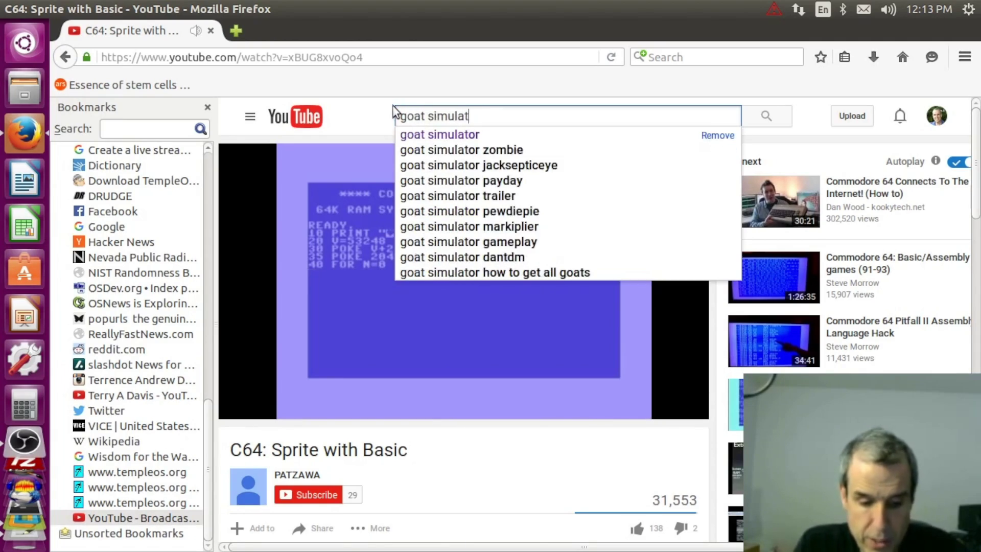
Step: Run the goat simulator search and open 'Evan Plays GOAT SIMULATOR! with Face Cam'
{"action": "key", "text": "Return"}
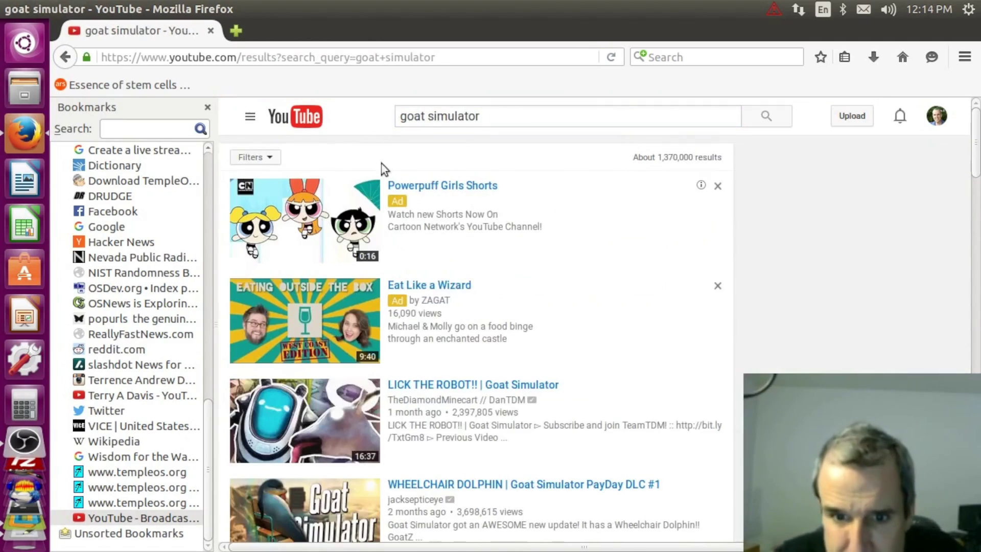
{"action": "scroll", "coordinate": [507, 411], "scroll_direction": "down", "scroll_amount": 5}
{"action": "scroll", "coordinate": [508, 410], "scroll_direction": "down", "scroll_amount": 4}
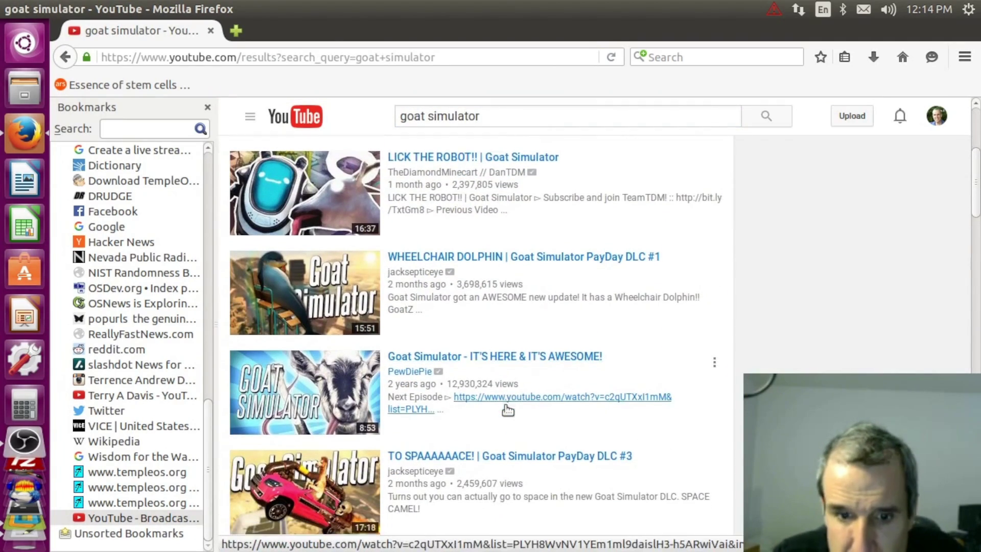
{"action": "scroll", "coordinate": [506, 409], "scroll_direction": "down", "scroll_amount": 4}
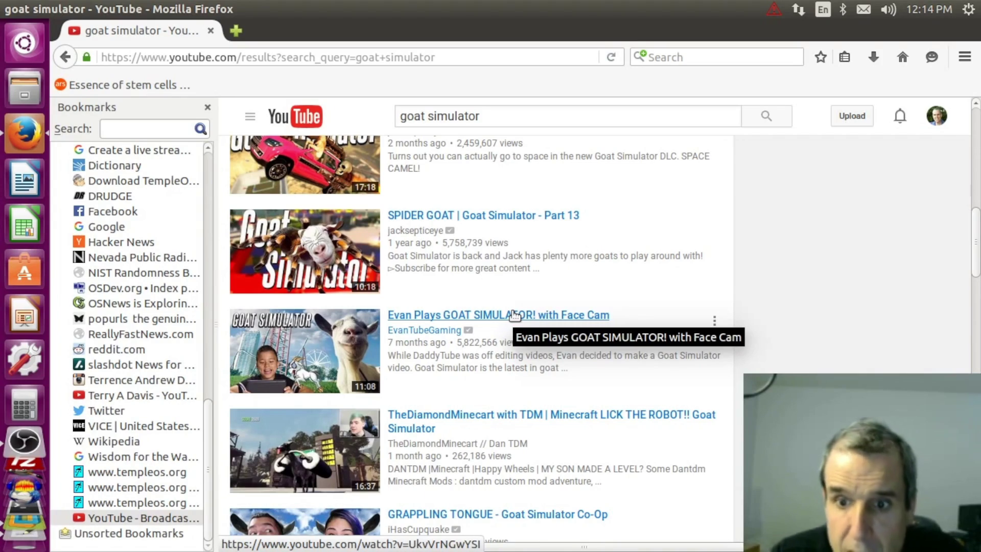
{"action": "left_click", "coordinate": [514, 316]}
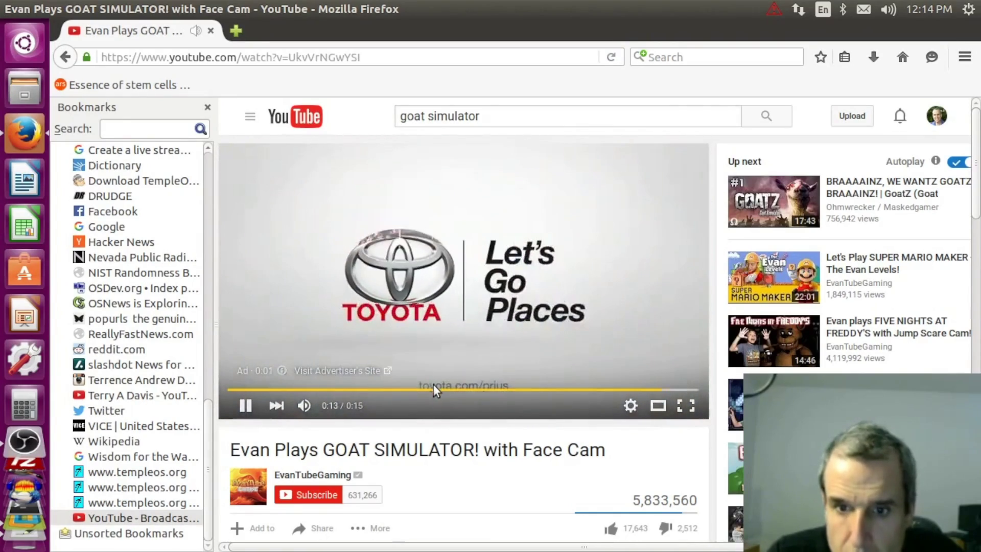
Step: Jump the video to about 4:51, pause it at 4:58, and select the search query
{"action": "left_click", "coordinate": [436, 389]}
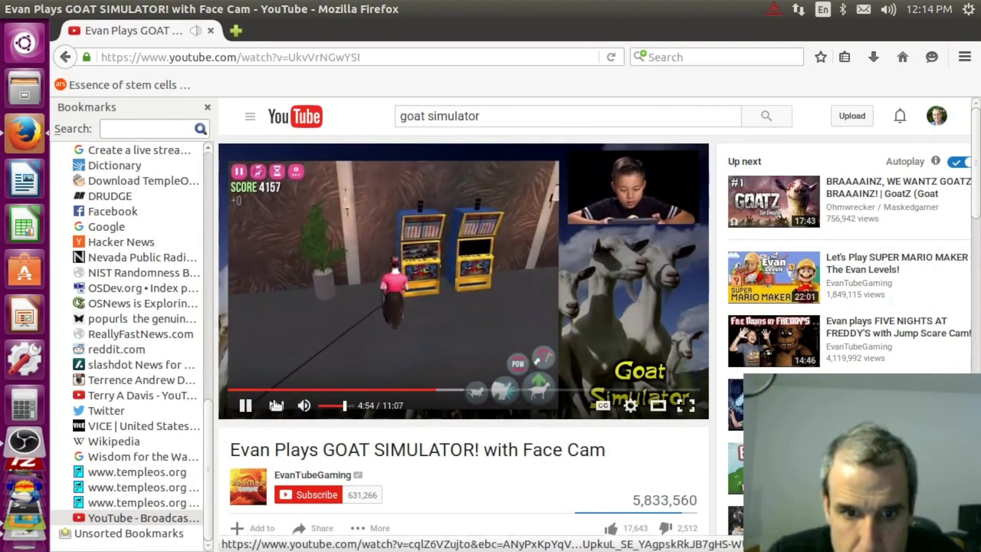
{"action": "left_click", "coordinate": [243, 406]}
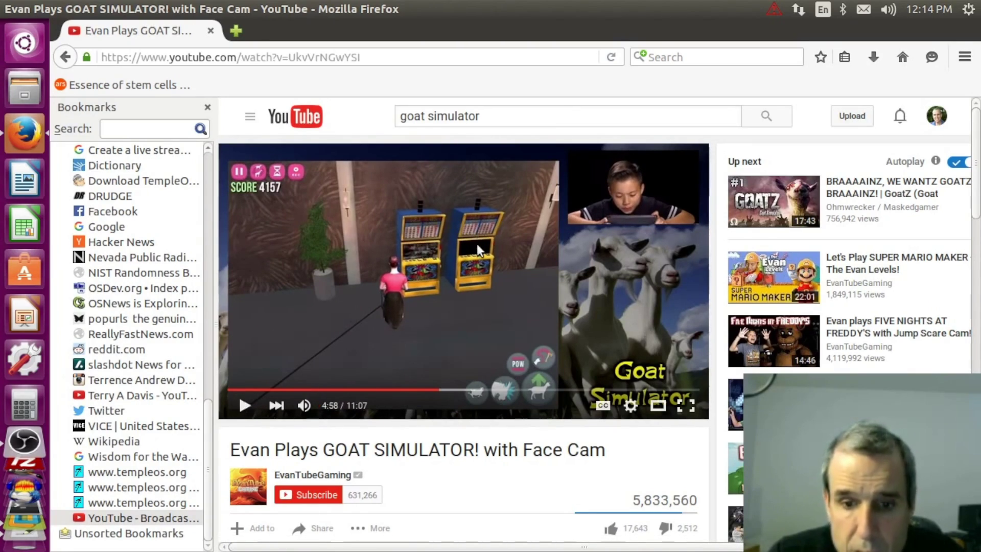
{"action": "left_click_drag", "start_coordinate": [498, 115], "coordinate": [358, 103]}
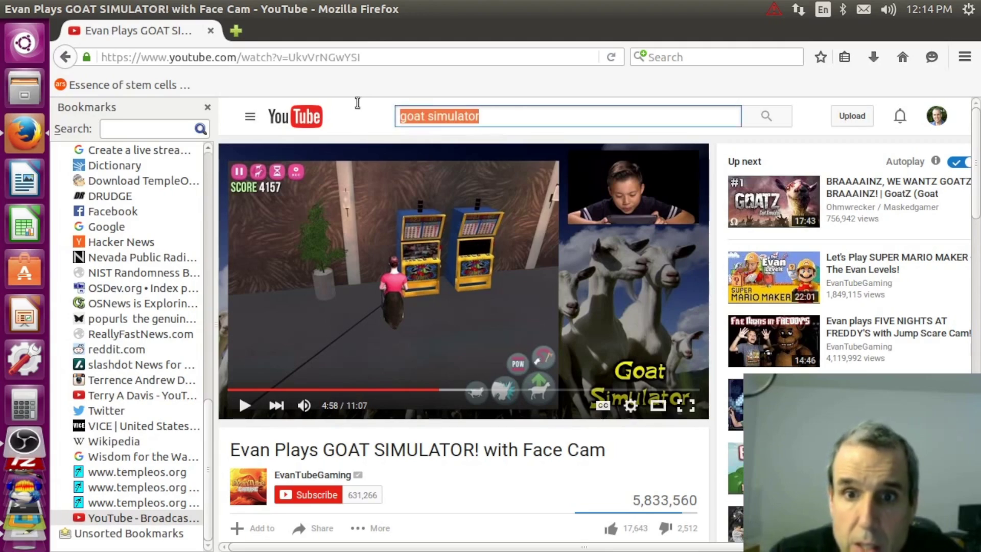
Step: Search YouTube for 'basic c64', reopen 'C64: Sprite with Basic', then go to reddit's front page
{"action": "type", "text": "basic "}
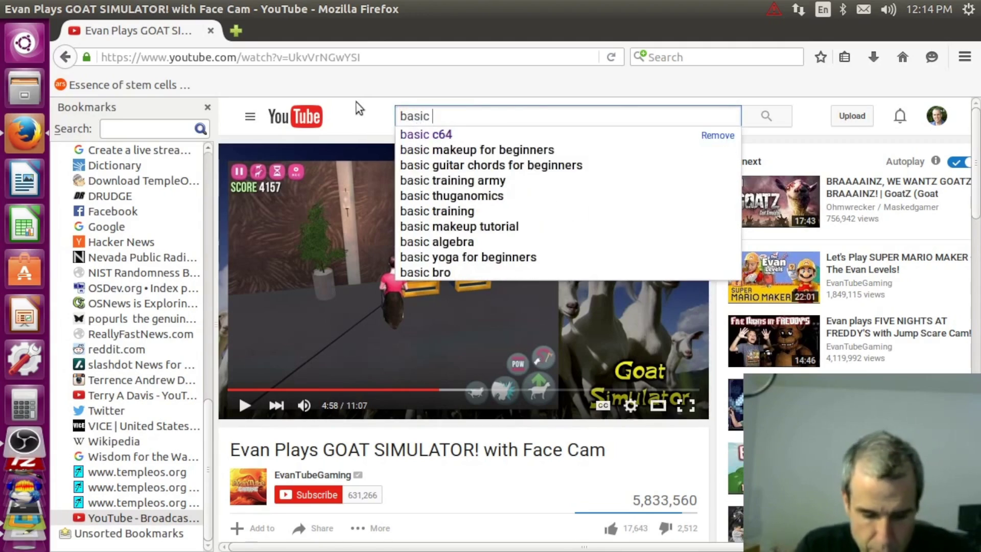
{"action": "type", "text": "c64"}
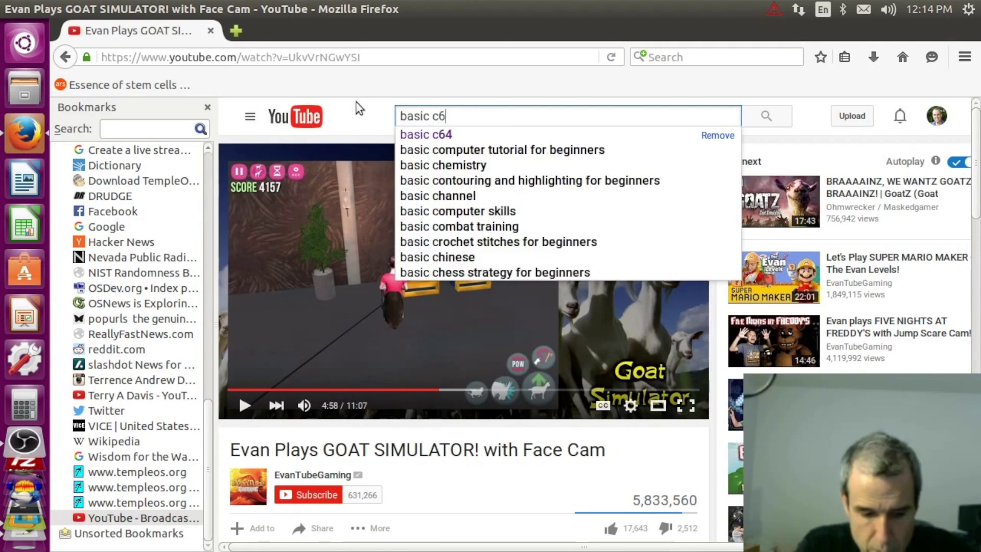
{"action": "key", "text": "Return"}
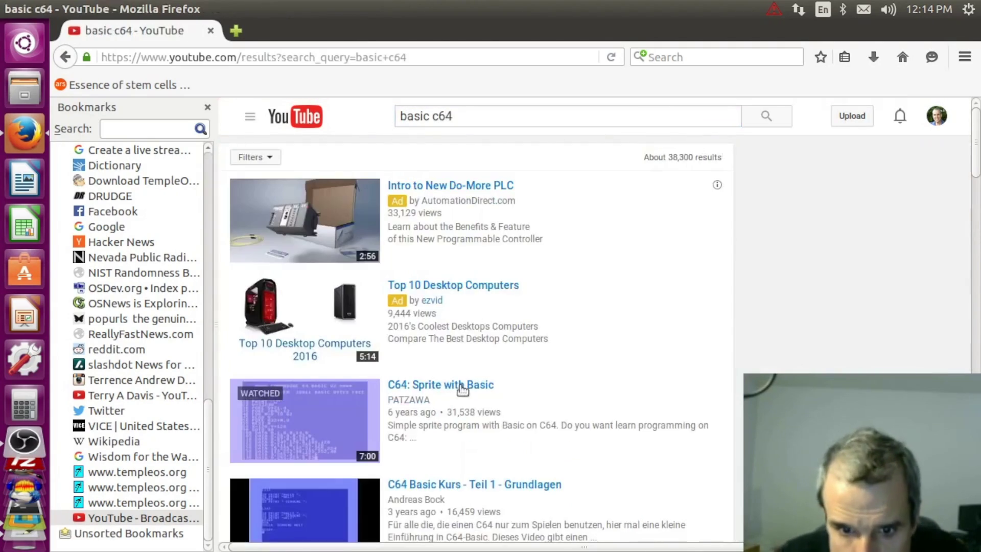
{"action": "scroll", "coordinate": [465, 390], "scroll_direction": "down", "scroll_amount": 2}
{"action": "left_click", "coordinate": [469, 343]}
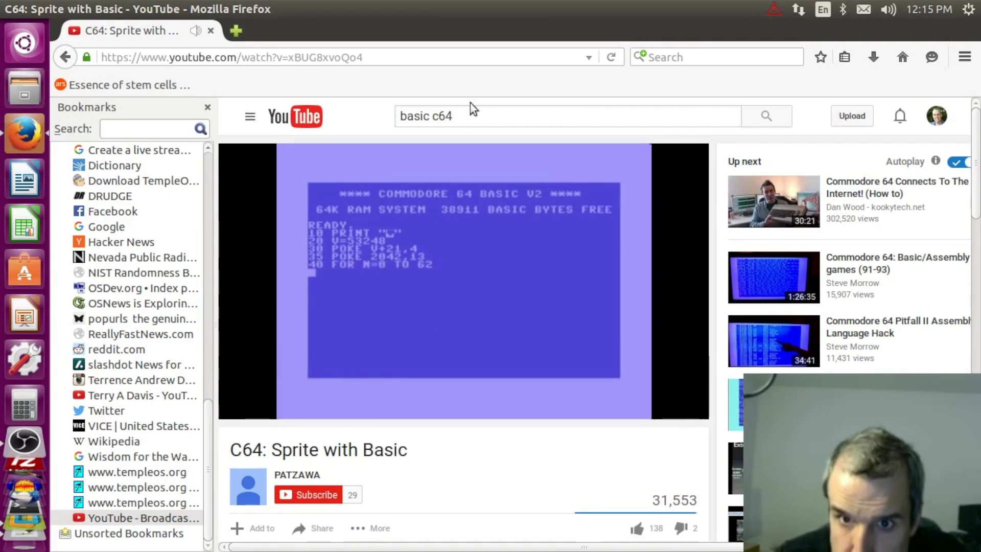
{"action": "left_click", "coordinate": [136, 350]}
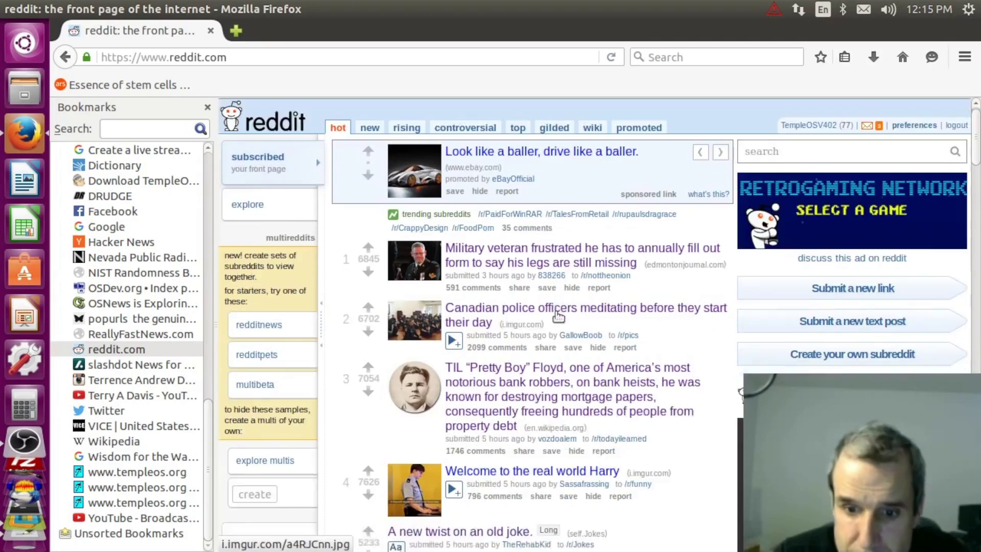
Step: Scroll down reddit's front page through the hot posts to about the twentieth
{"action": "scroll", "coordinate": [556, 314], "scroll_direction": "down", "scroll_amount": 5}
{"action": "scroll", "coordinate": [558, 315], "scroll_direction": "down", "scroll_amount": 4}
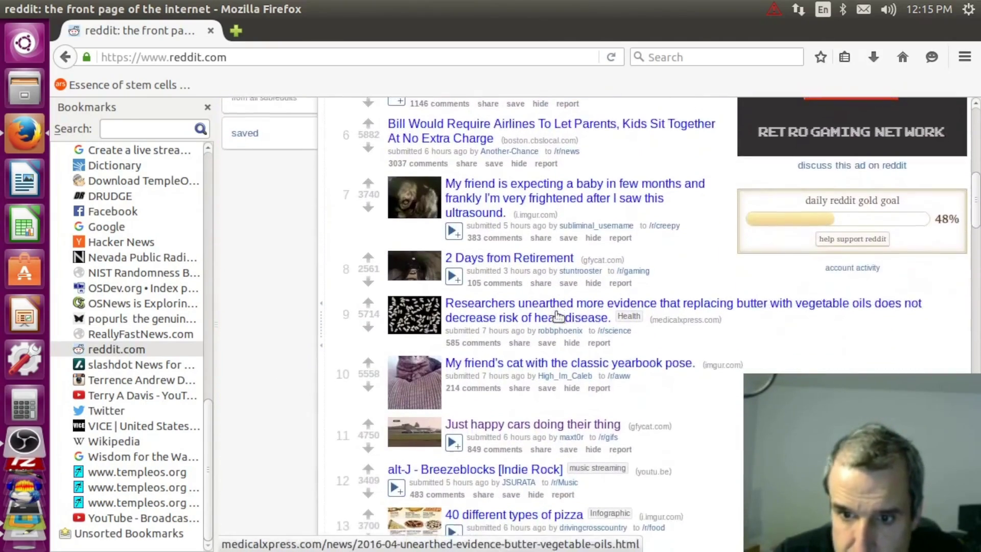
{"action": "scroll", "coordinate": [557, 315], "scroll_direction": "down", "scroll_amount": 5}
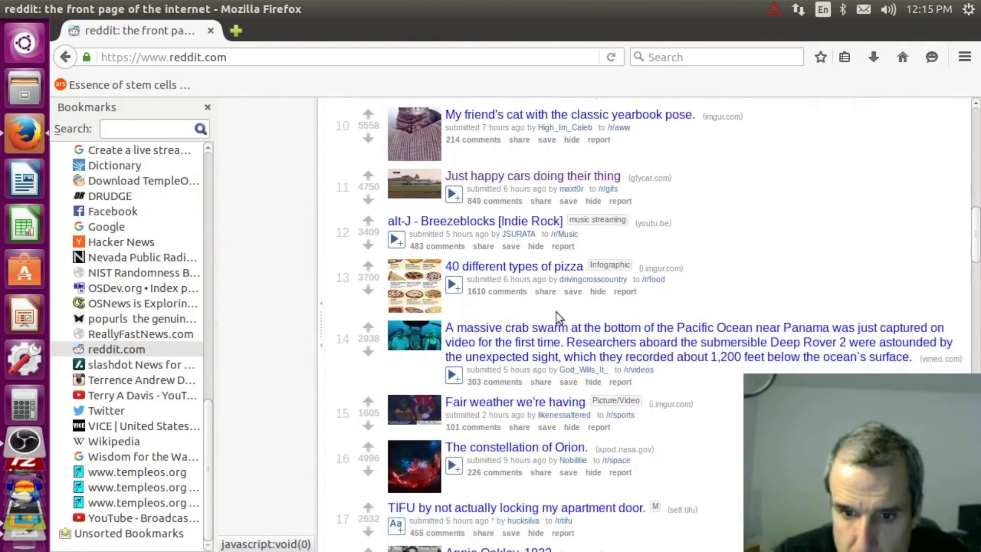
{"action": "scroll", "coordinate": [558, 316], "scroll_direction": "down", "scroll_amount": 2}
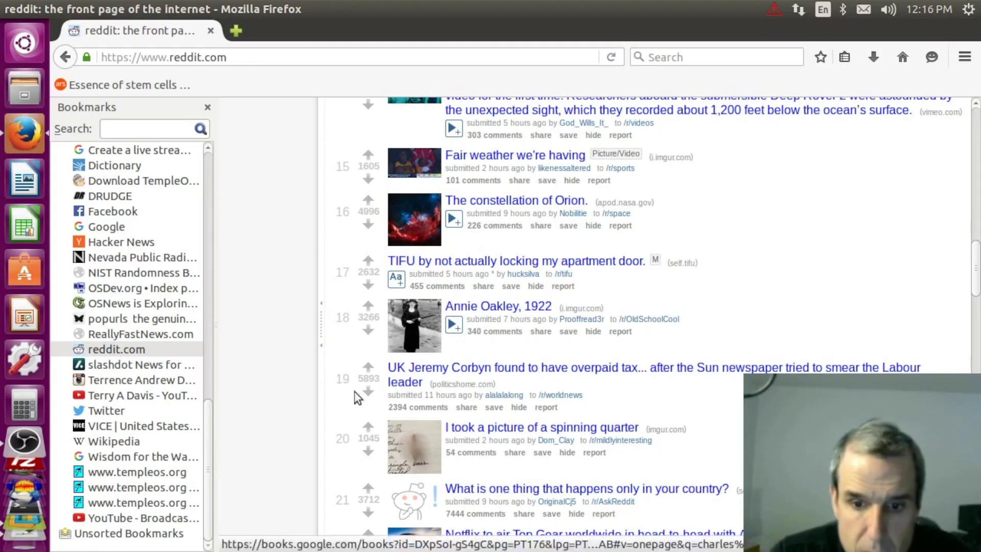
Step: Open YouTube from the bookmarks, search for 'monk', and browse the results
{"action": "left_click", "coordinate": [101, 518]}
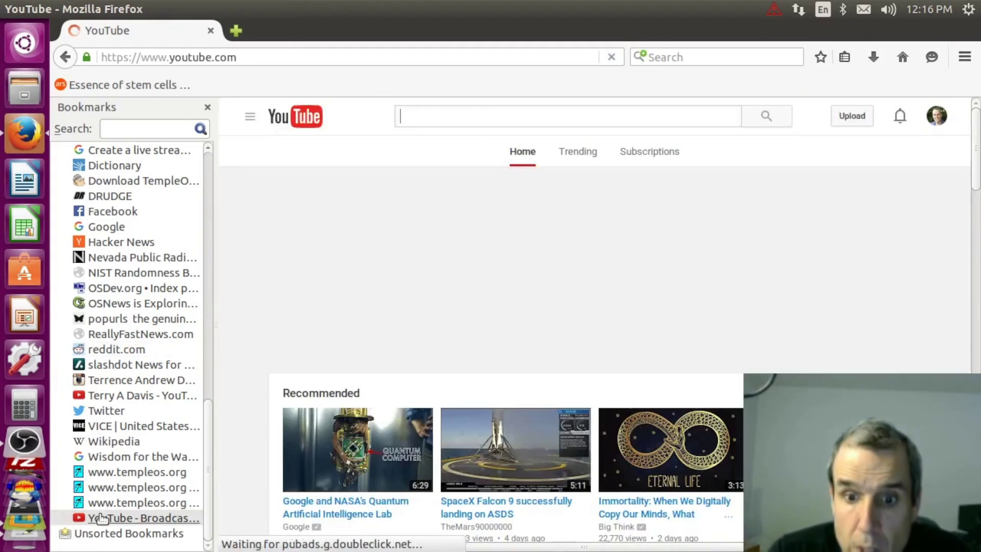
{"action": "type", "text": "monk"}
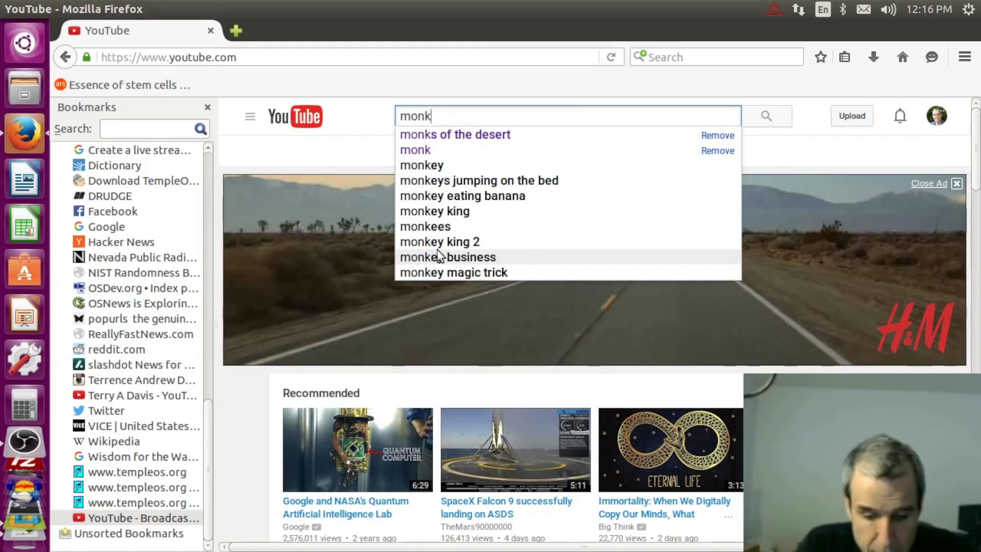
{"action": "key", "text": "Return"}
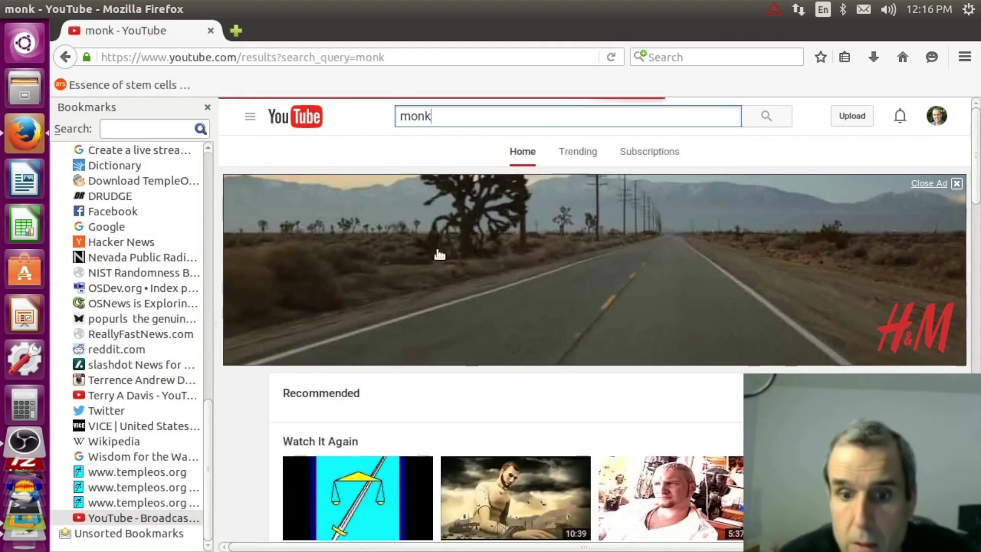
{"action": "scroll", "coordinate": [496, 306], "scroll_direction": "down", "scroll_amount": 10}
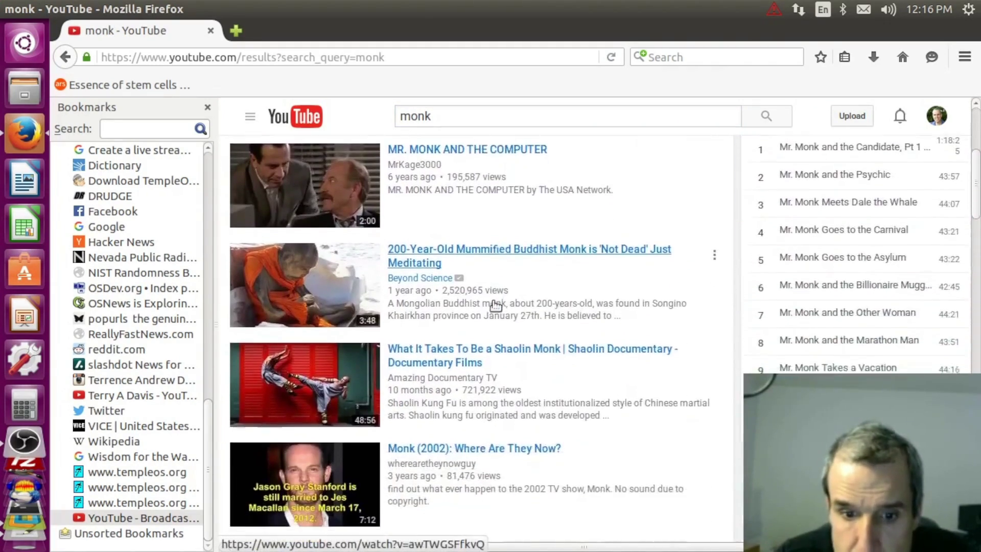
{"action": "scroll", "coordinate": [495, 306], "scroll_direction": "down", "scroll_amount": 5}
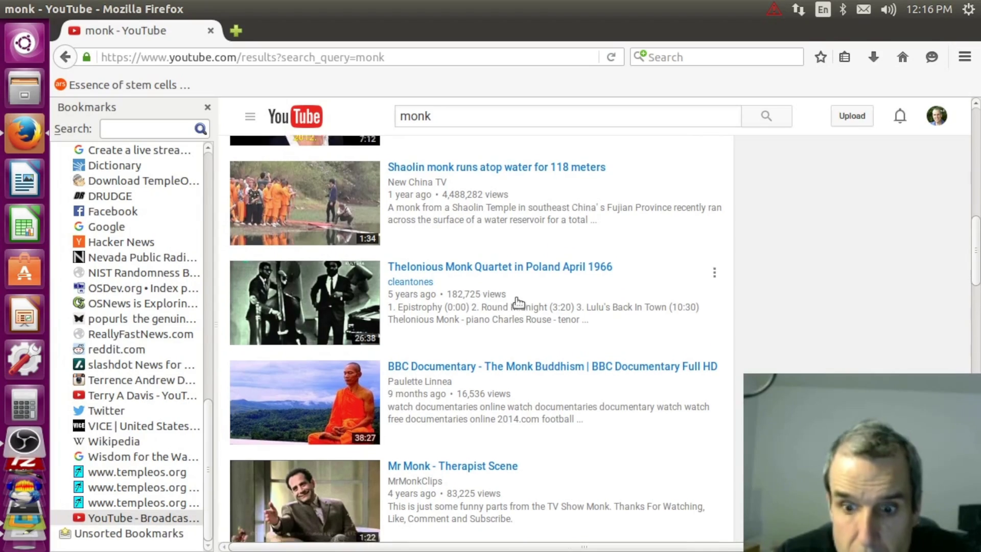
{"action": "scroll", "coordinate": [518, 303], "scroll_direction": "down", "scroll_amount": 2}
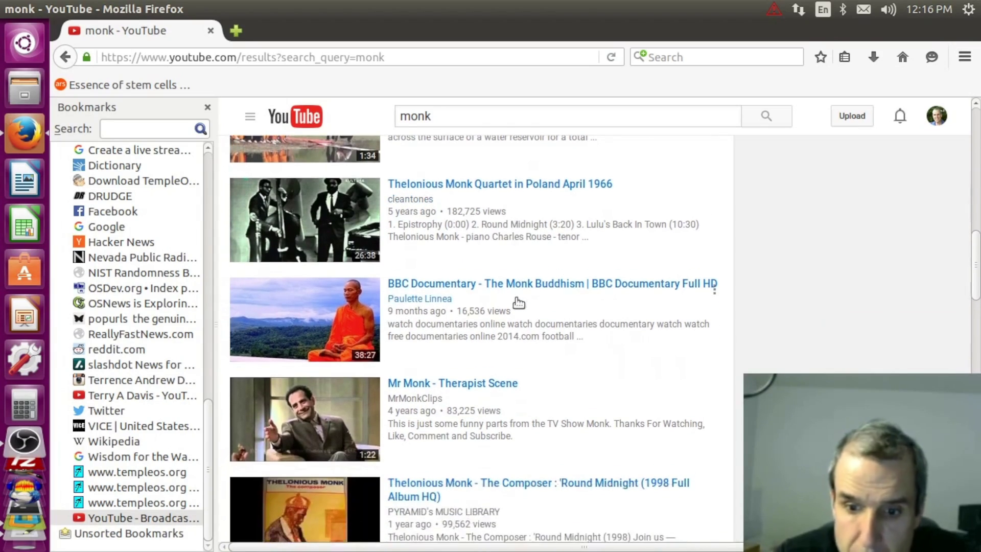
{"action": "scroll", "coordinate": [518, 302], "scroll_direction": "down", "scroll_amount": 4}
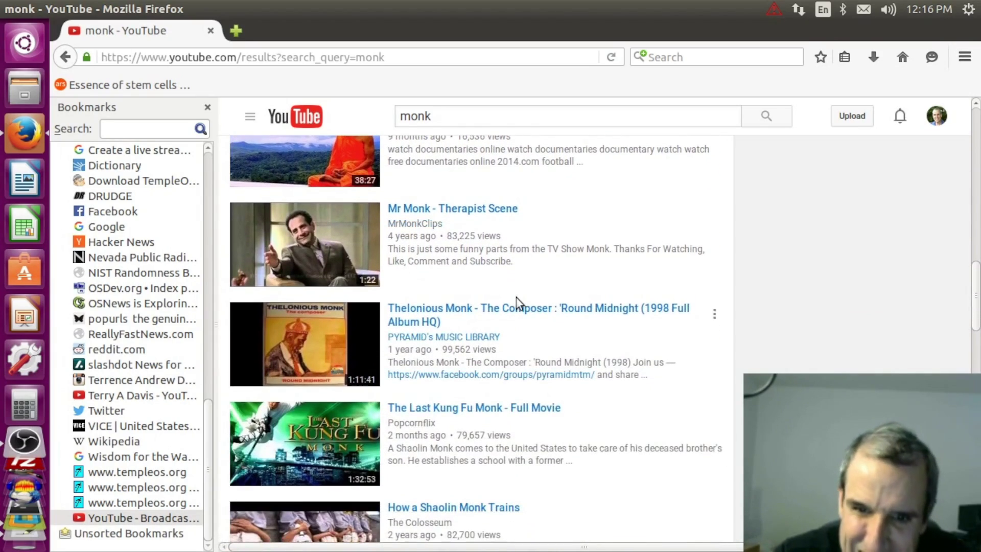
{"action": "scroll", "coordinate": [516, 296], "scroll_direction": "up", "scroll_amount": 6}
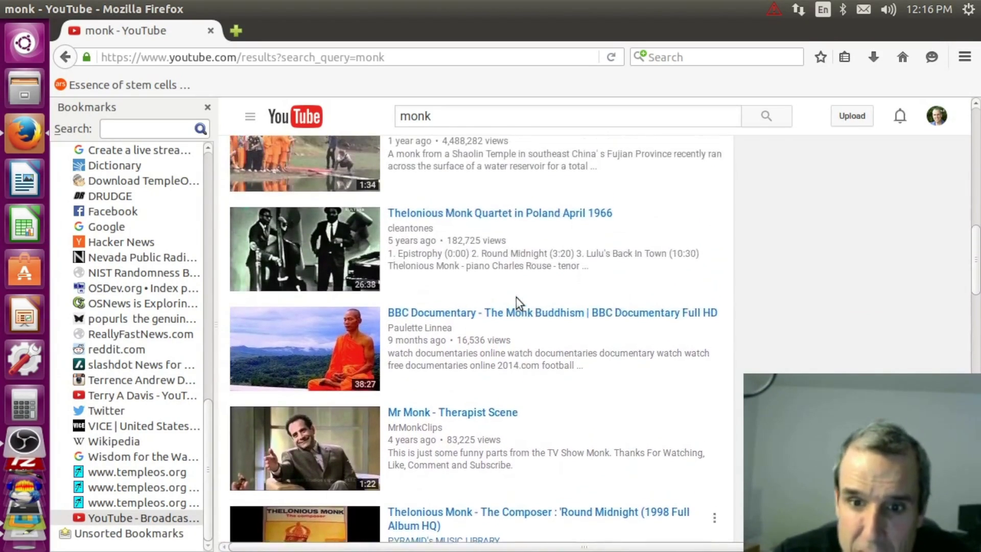
{"action": "scroll", "coordinate": [517, 302], "scroll_direction": "up", "scroll_amount": 6}
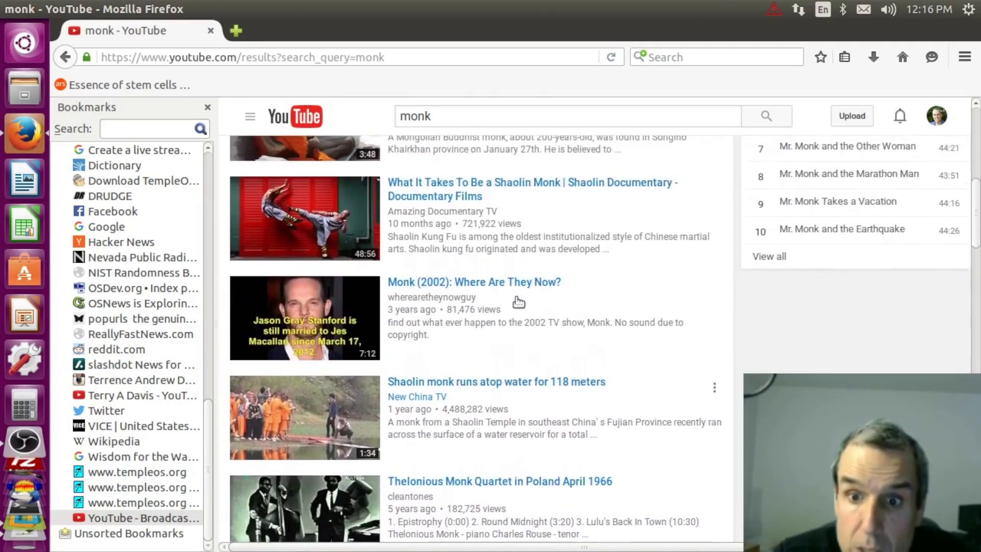
{"action": "scroll", "coordinate": [517, 303], "scroll_direction": "up", "scroll_amount": 2}
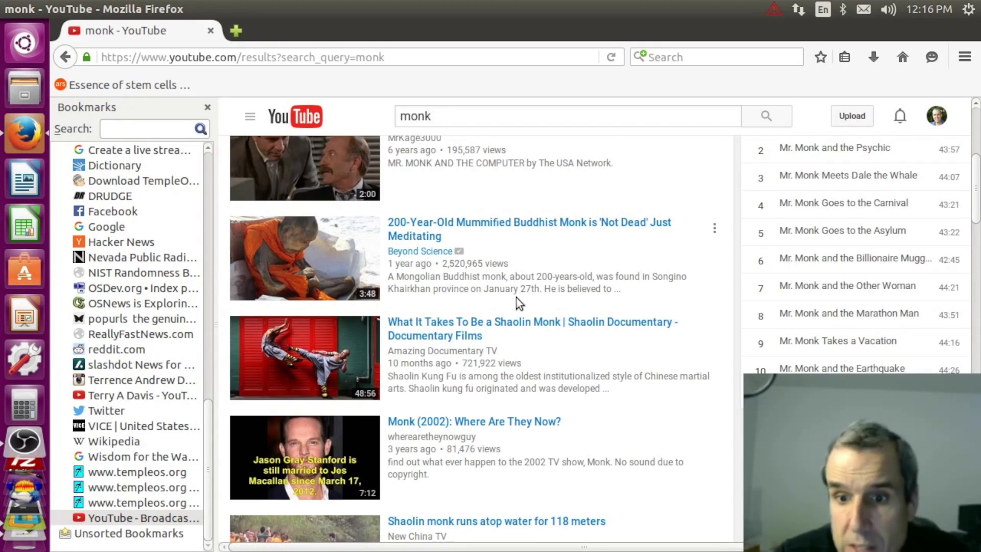
{"action": "scroll", "coordinate": [519, 304], "scroll_direction": "up", "scroll_amount": 4}
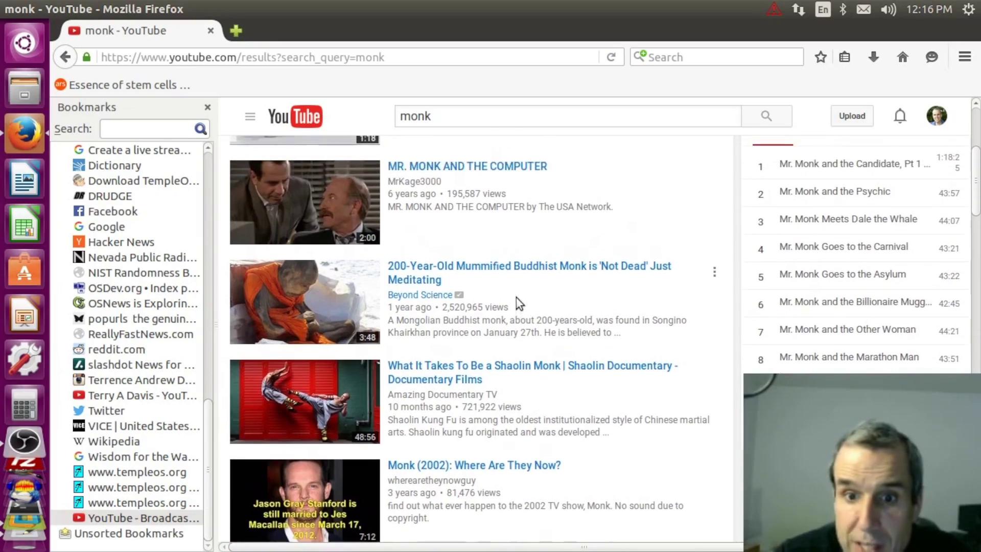
{"action": "scroll", "coordinate": [519, 302], "scroll_direction": "up", "scroll_amount": 2}
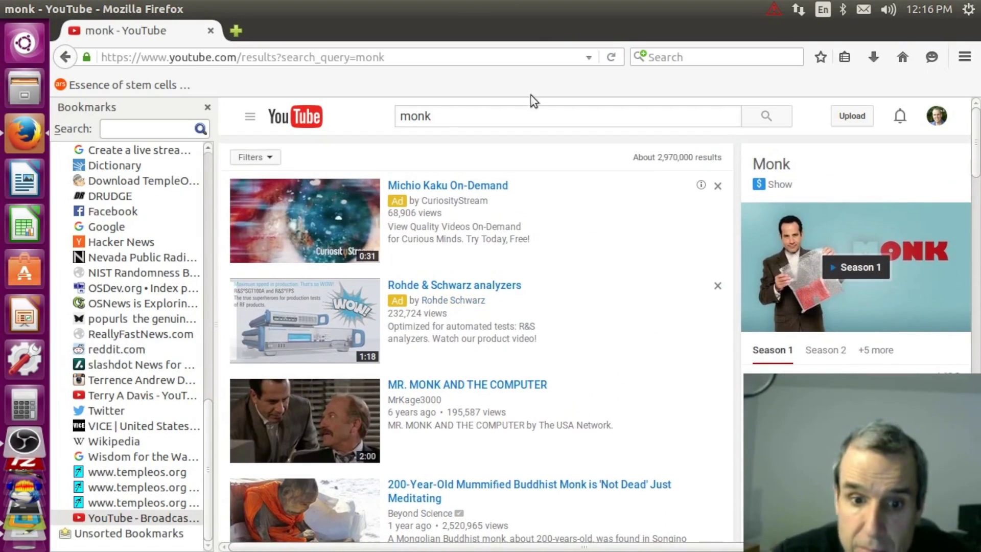
Step: Rerun the 'monk' search and scroll through the results again
{"action": "left_click", "coordinate": [460, 116]}
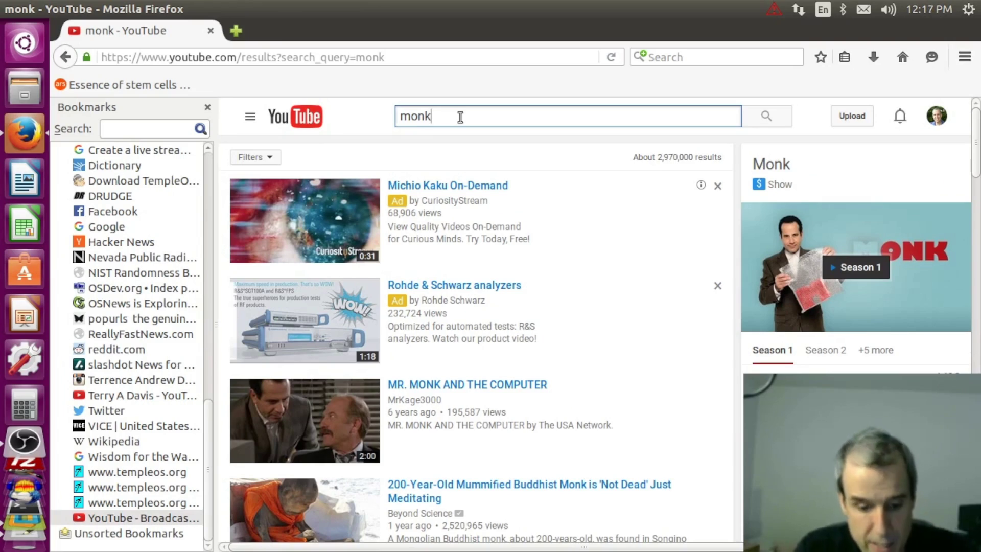
{"action": "key", "text": "Return"}
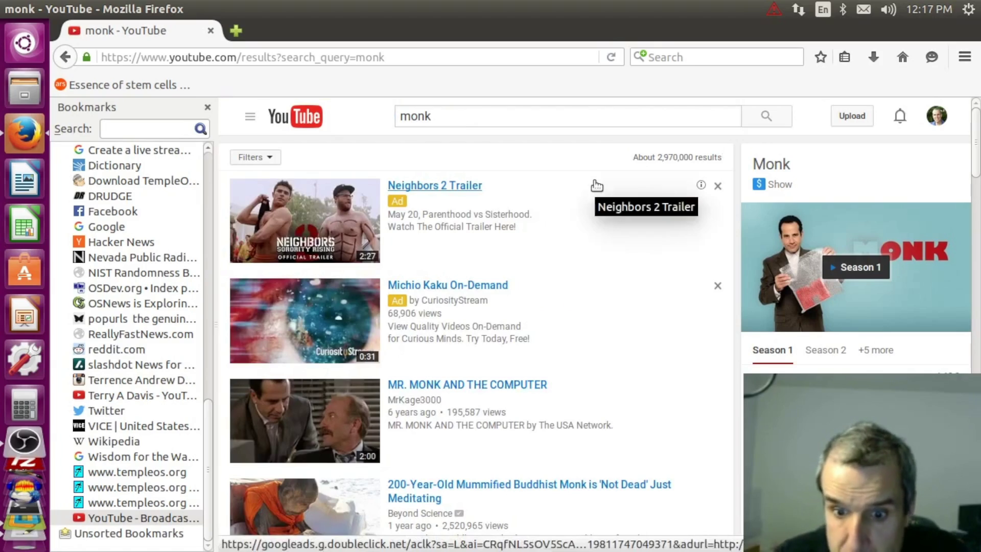
{"action": "scroll", "coordinate": [596, 186], "scroll_direction": "down", "scroll_amount": 5}
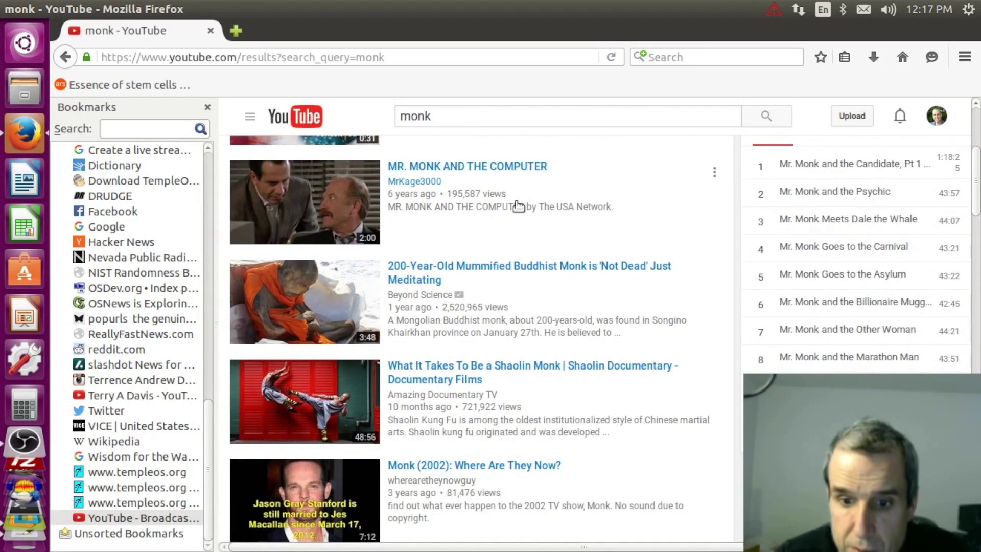
{"action": "scroll", "coordinate": [518, 206], "scroll_direction": "down", "scroll_amount": 5}
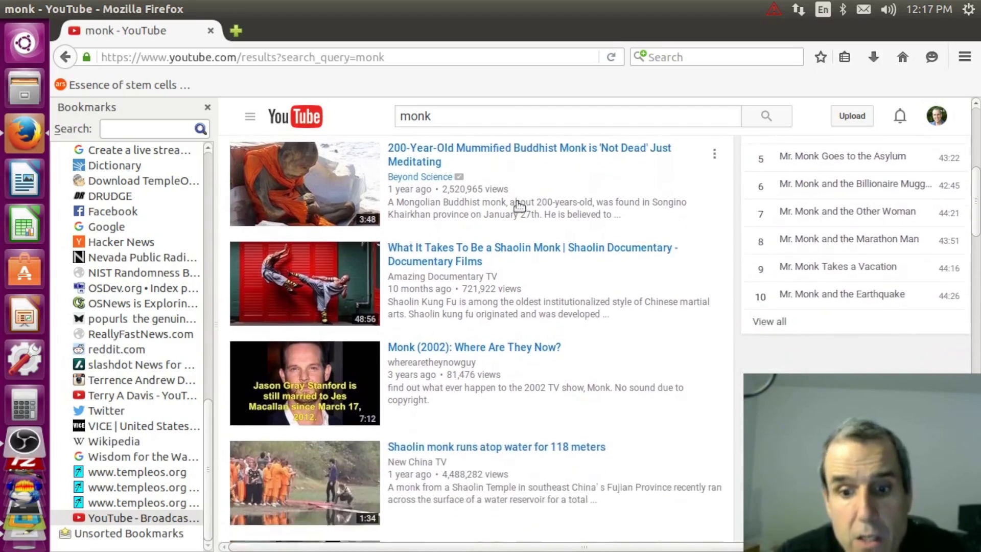
{"action": "scroll", "coordinate": [519, 206], "scroll_direction": "down", "scroll_amount": 1}
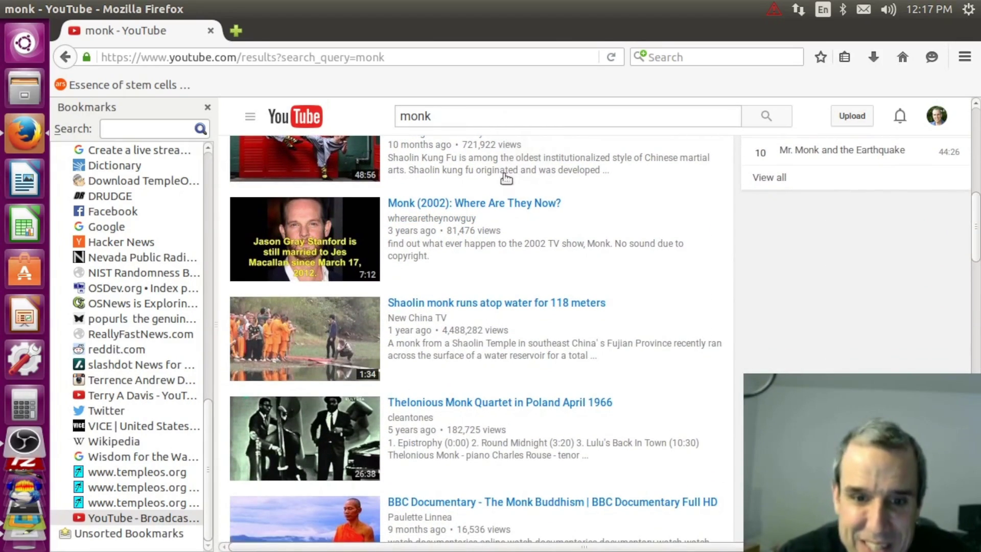
{"action": "scroll", "coordinate": [505, 182], "scroll_direction": "down", "scroll_amount": 2}
Step: Extend the query to 'monk middle aGES', search, and play 'The Monastic Life - Timelines.tv History of Britain A04'
{"action": "left_click", "coordinate": [450, 120]}
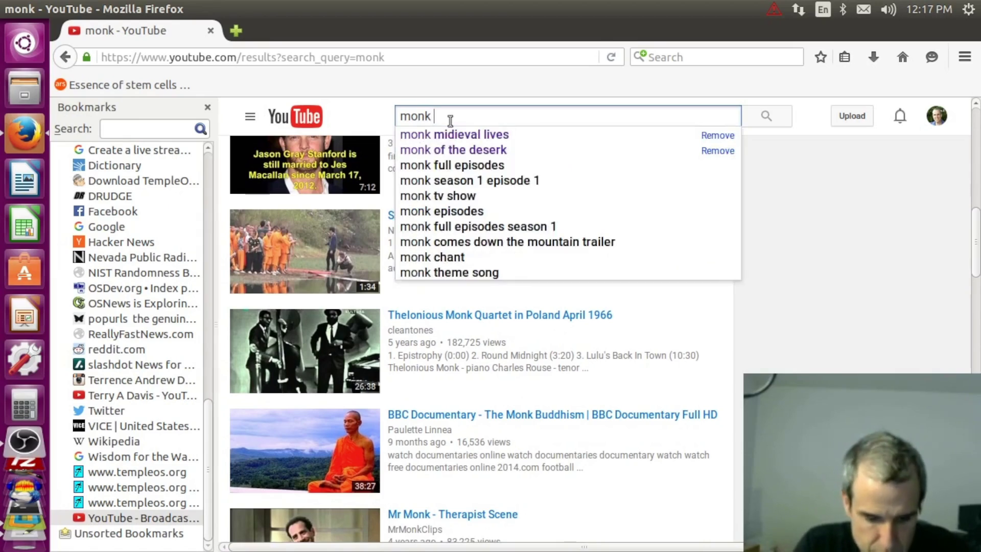
{"action": "type", "text": "middle "}
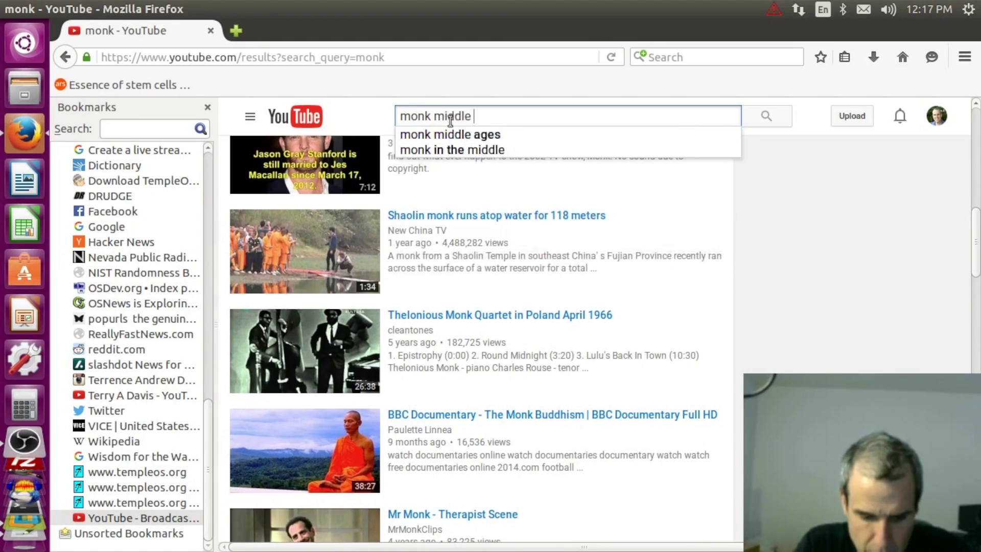
{"action": "type", "text": "aGES"}
{"action": "key", "text": "Return"}
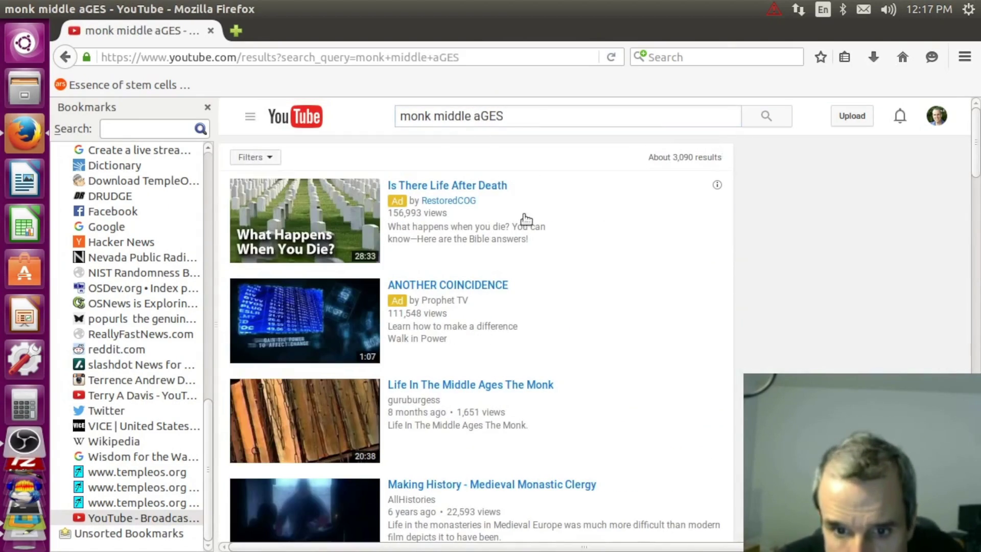
{"action": "scroll", "coordinate": [526, 279], "scroll_direction": "down", "scroll_amount": 4}
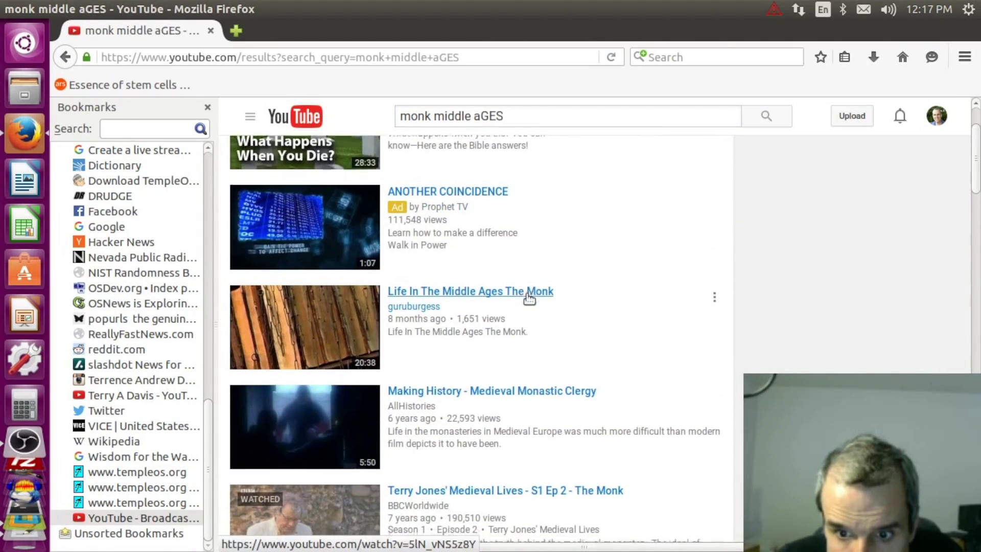
{"action": "scroll", "coordinate": [529, 299], "scroll_direction": "down", "scroll_amount": 2}
{"action": "scroll", "coordinate": [530, 301], "scroll_direction": "down", "scroll_amount": 1}
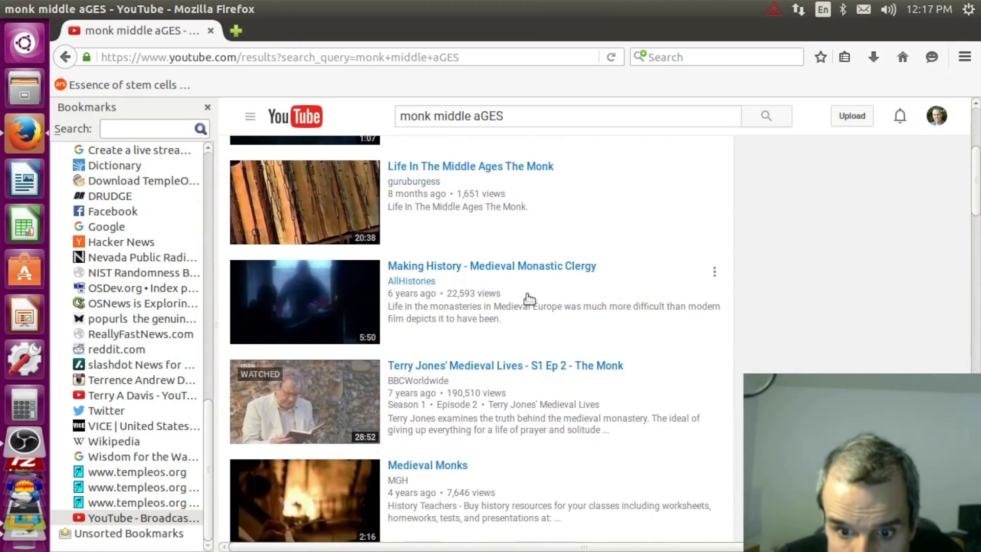
{"action": "scroll", "coordinate": [530, 299], "scroll_direction": "down", "scroll_amount": 10}
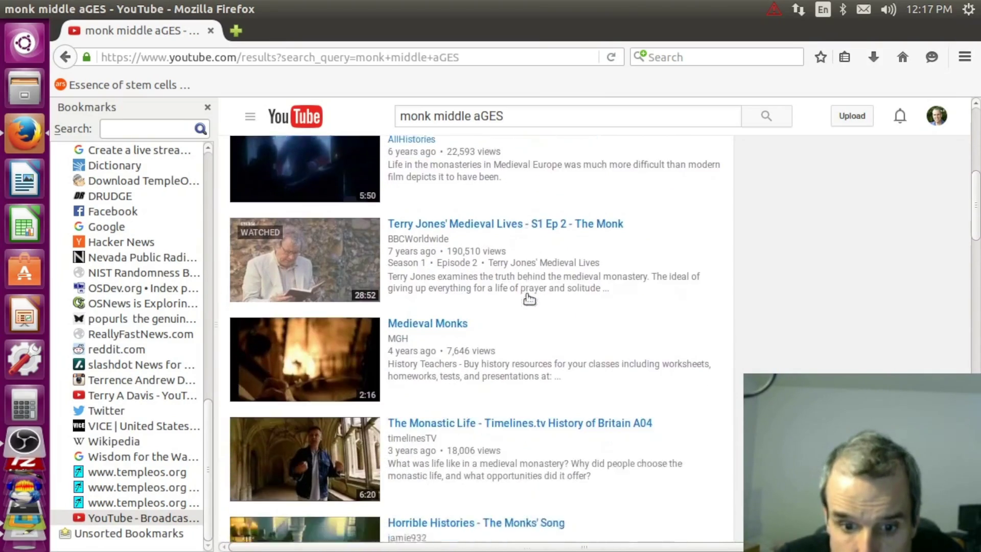
{"action": "scroll", "coordinate": [529, 299], "scroll_direction": "down", "scroll_amount": 4}
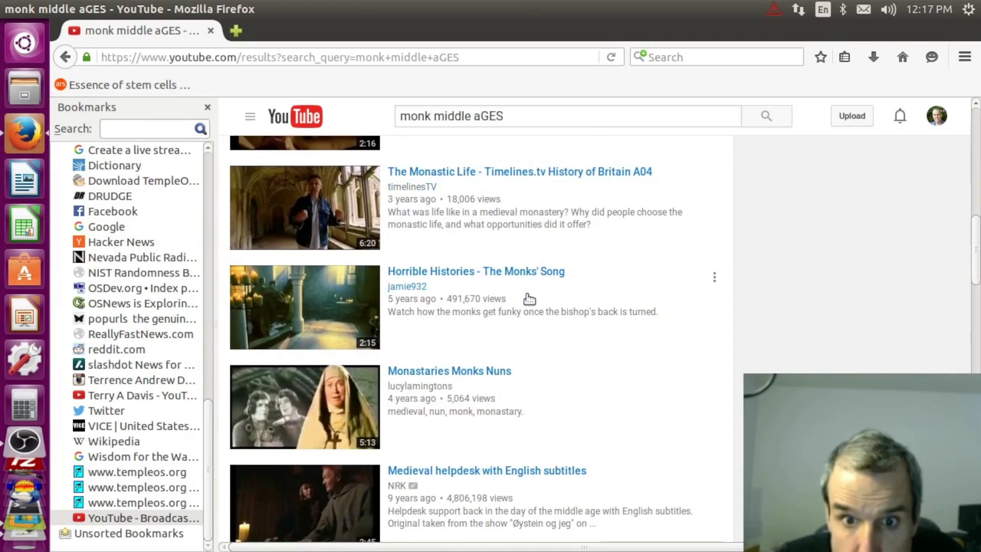
{"action": "left_click", "coordinate": [510, 173]}
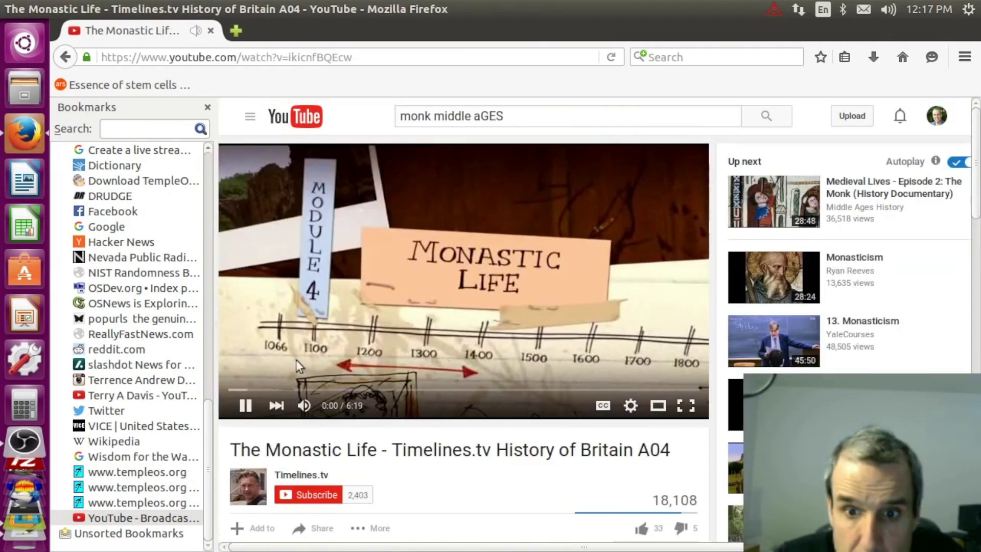
Step: Pause The Monastic Life video and close its YouTube tab
{"action": "left_click", "coordinate": [248, 413]}
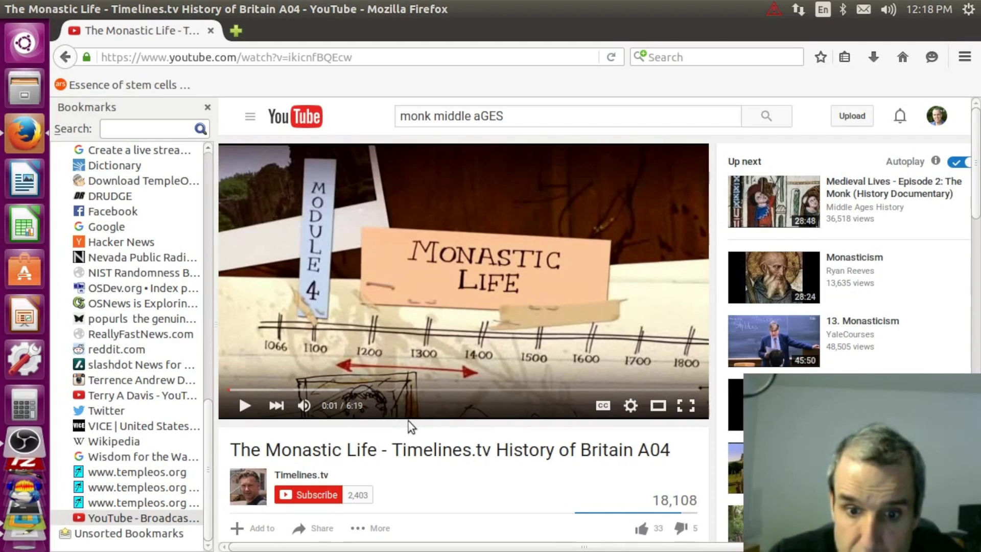
{"action": "left_click", "coordinate": [211, 30]}
Step: In the TempleOS VM, print several batches of random number:word lines, then break the program
{"action": "left_click", "coordinate": [621, 305]}
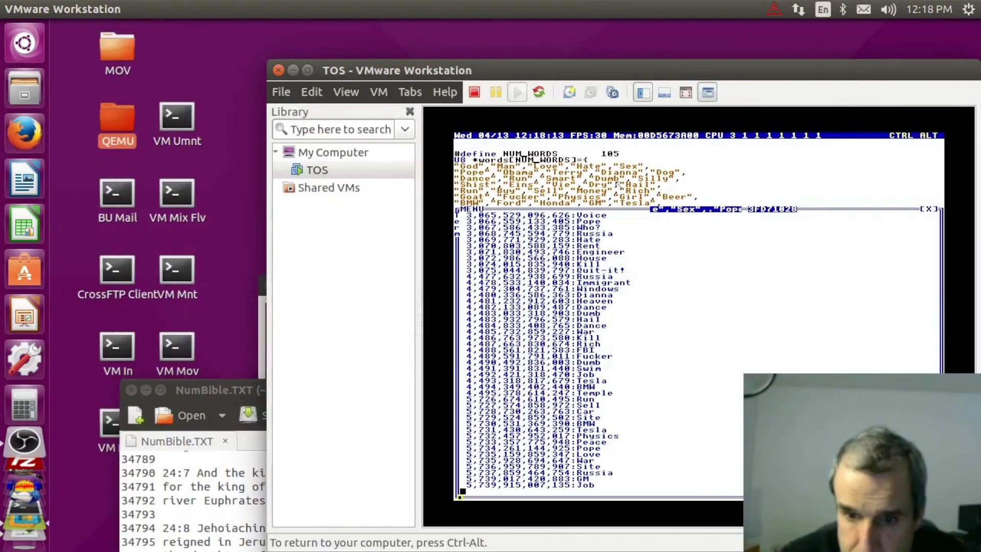
{"action": "key", "text": "Return"}
{"action": "key", "text": "Return"}
{"action": "key", "text": "Return"}
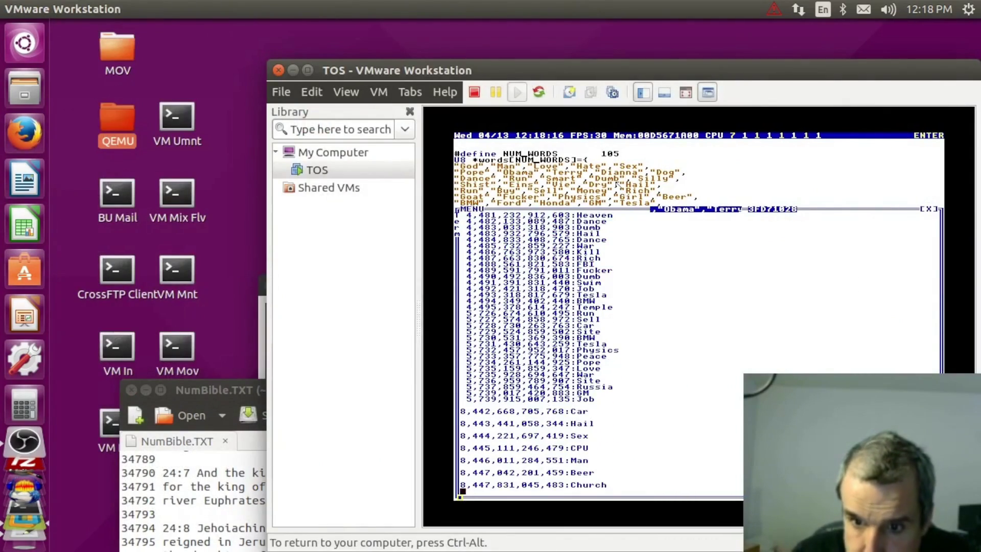
{"action": "key", "text": "Return"}
{"action": "key", "text": "Return"}
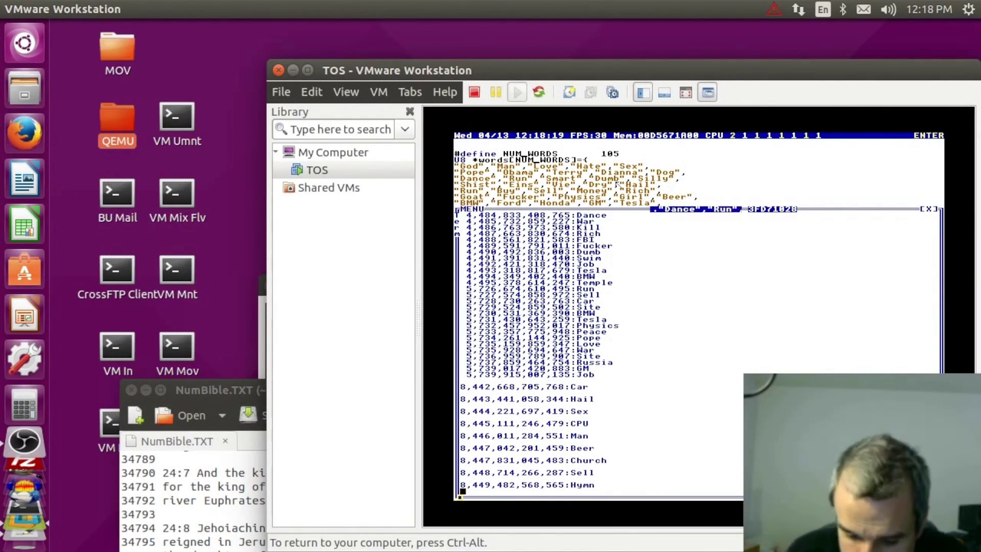
{"action": "key", "text": "Return"}
{"action": "key", "text": "Return"}
{"action": "key", "text": "Return"}
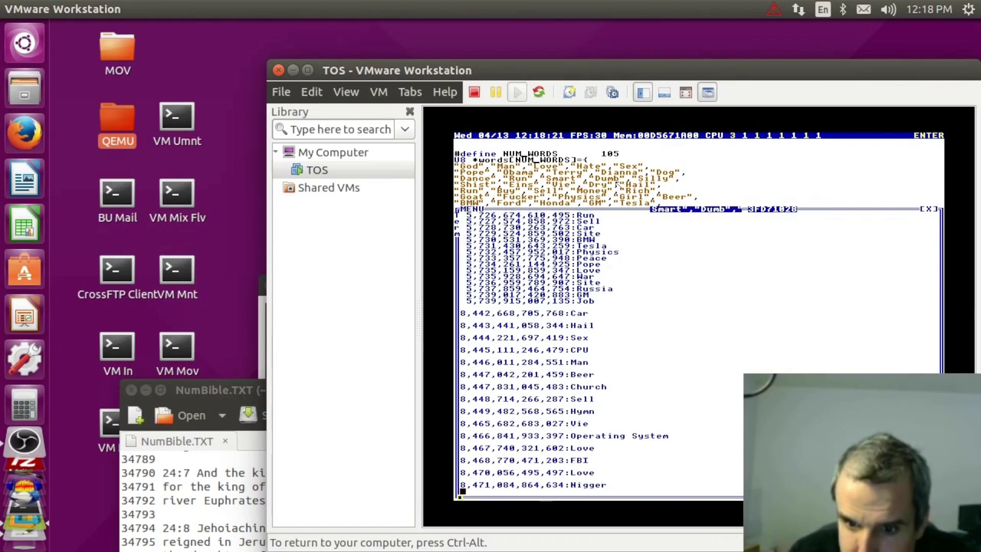
{"action": "key", "text": "Return"}
{"action": "key", "text": "Return"}
{"action": "key", "text": "Return"}
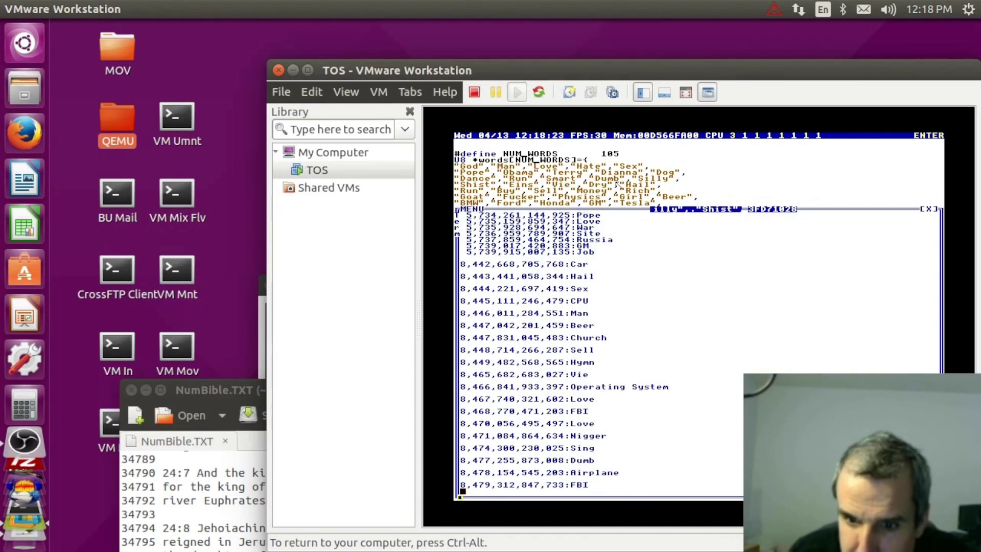
{"action": "key", "text": "Return"}
{"action": "key", "text": "Return"}
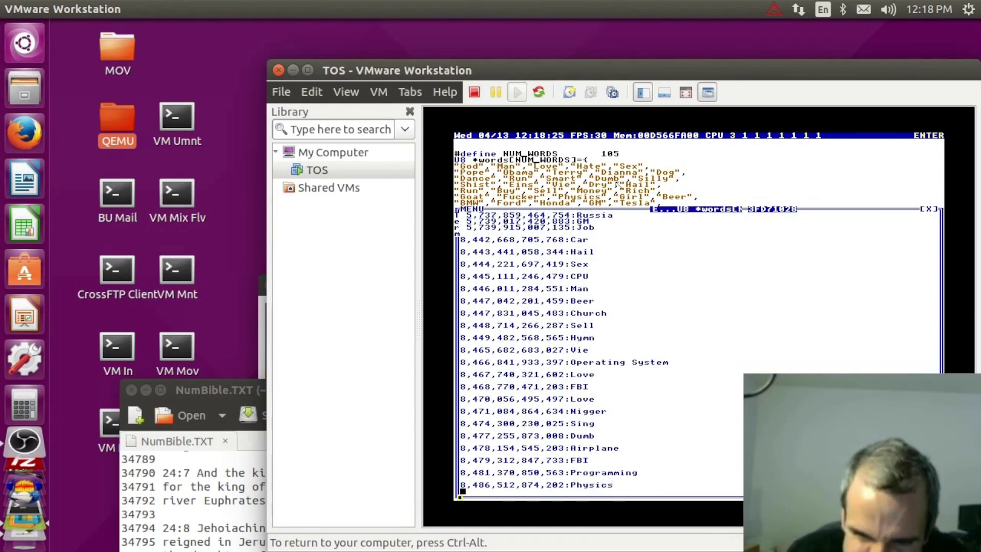
{"action": "key", "text": "Return"}
{"action": "key", "text": "Return"}
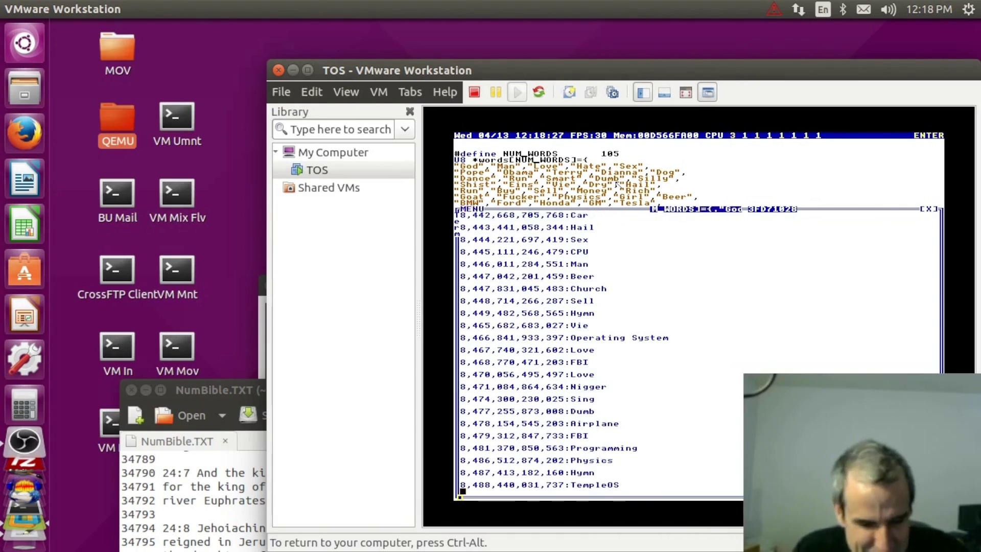
{"action": "key", "text": "ctrl+alt+c"}
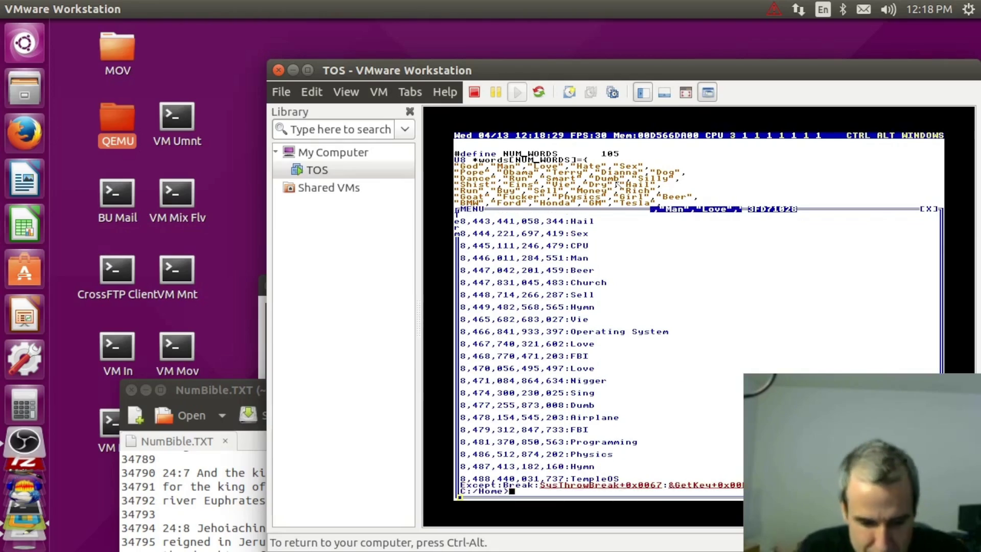
Step: Open the random-words program source from the personal menu and insert blank lines above i=GetRAX
{"action": "key", "text": "ctrl+m"}
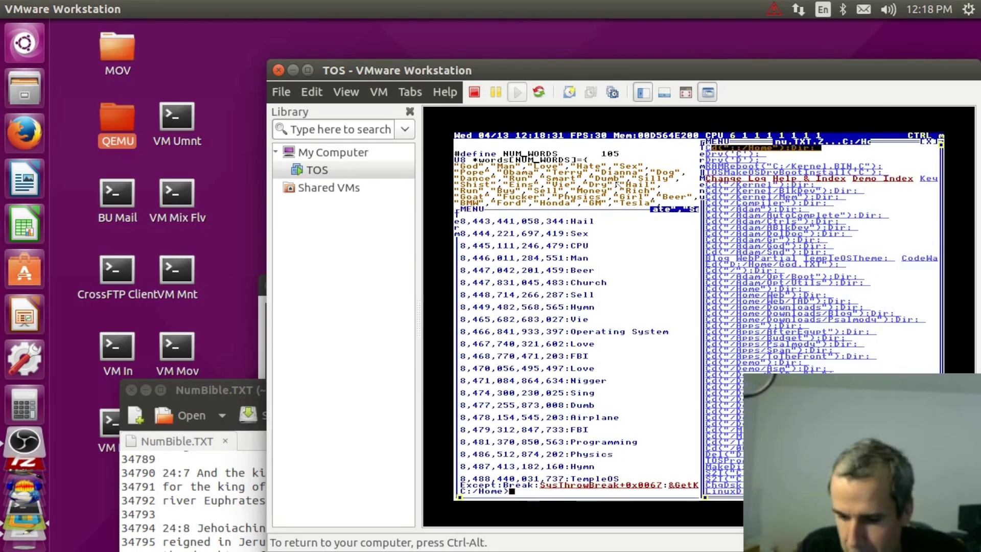
{"action": "key", "text": "Down"}
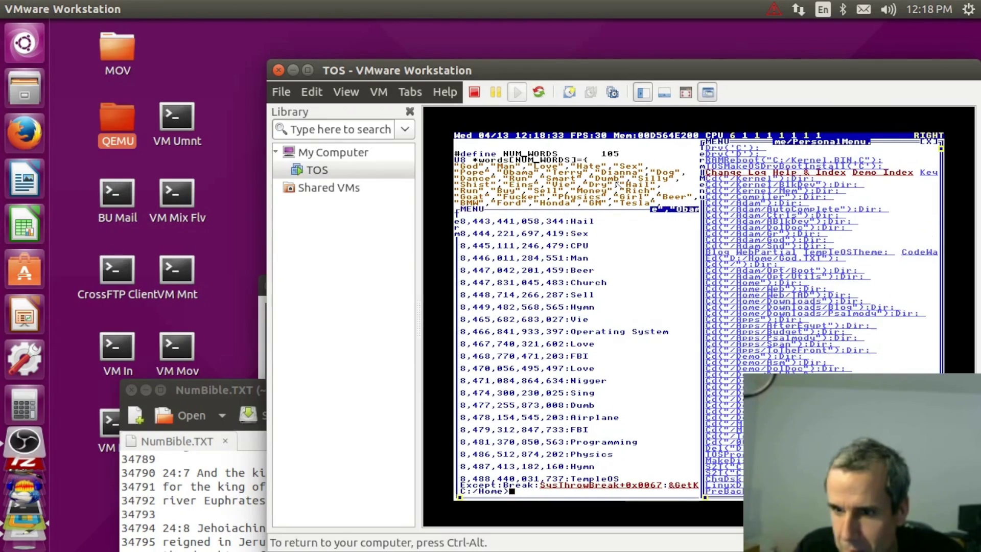
{"action": "key", "text": "shift+Escape"}
{"action": "key", "text": "shift+Escape"}
{"action": "key", "text": "Return"}
{"action": "key", "text": "Return"}
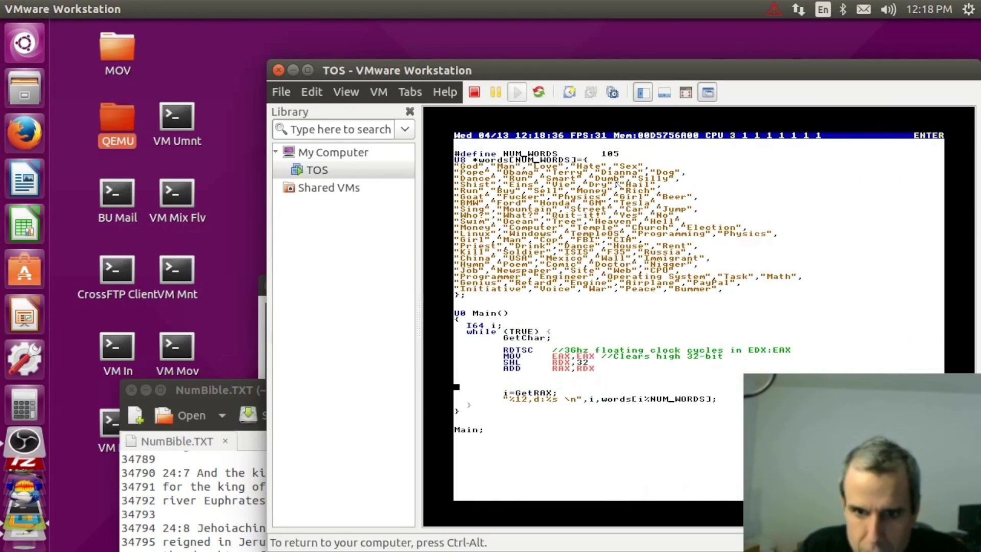
Step: Leave the source editor and print a first line of random God words
{"action": "key", "text": "Escape"}
{"action": "key", "text": "F7"}
{"action": "key", "text": "F7"}
{"action": "key", "text": "F7"}
{"action": "key", "text": "F7"}
{"action": "key", "text": "F7"}
{"action": "key", "text": "F7"}
{"action": "key", "text": "F7"}
{"action": "key", "text": "F7"}
{"action": "key", "text": "F7"}
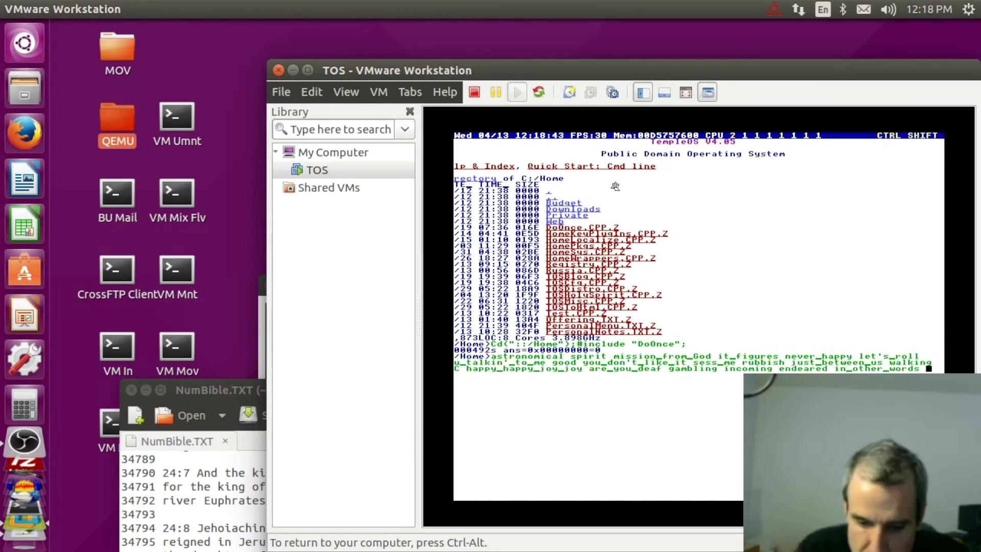
{"action": "key", "text": "Return"}
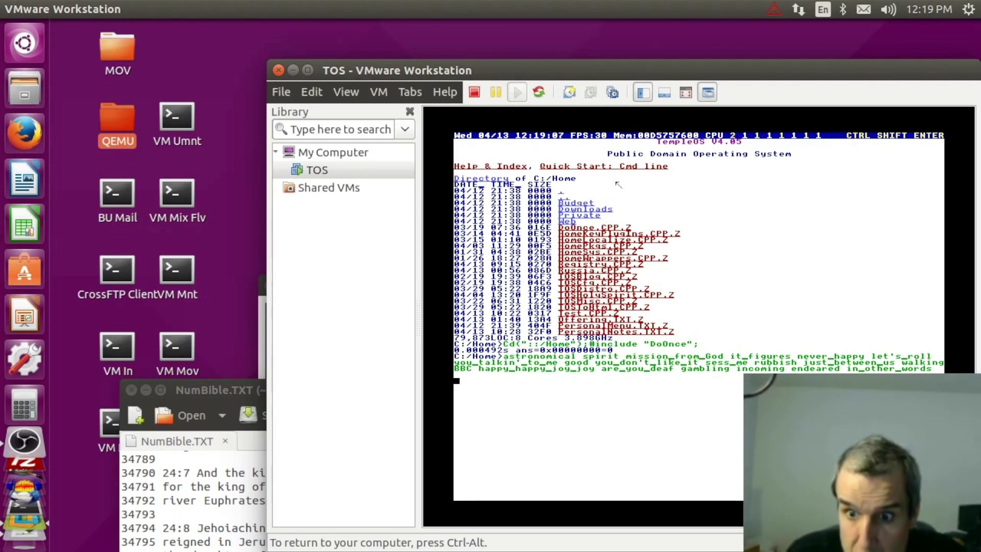
Step: Add another line of God words, then release the VM and bring Firefox on templeos.org forward
{"action": "key", "text": "F7"}
{"action": "key", "text": "F7"}
{"action": "key", "text": "F7"}
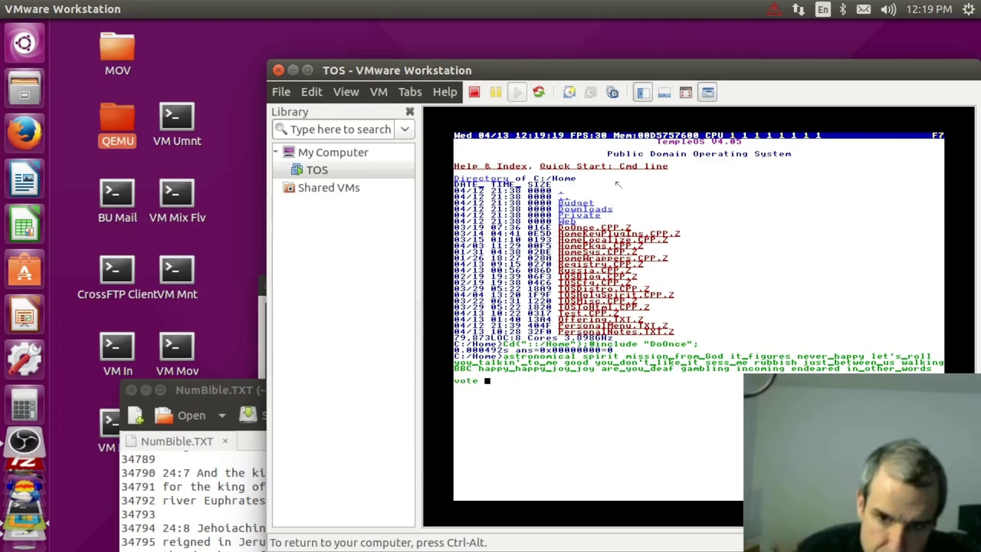
{"action": "key", "text": "F7"}
{"action": "key", "text": "F7"}
{"action": "key", "text": "F7"}
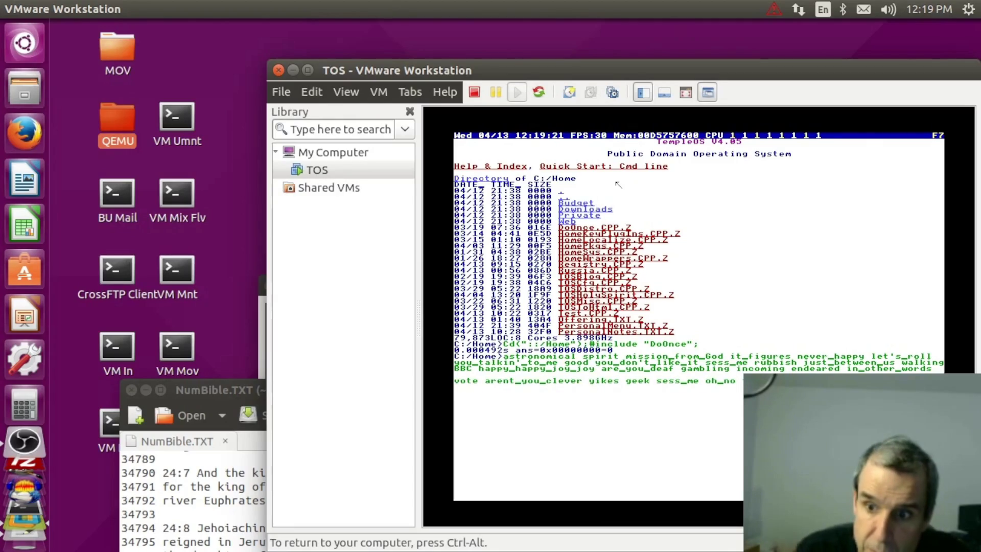
{"action": "key", "text": "F7"}
{"action": "key", "text": "F7"}
{"action": "key", "text": "F7"}
{"action": "key", "text": "F7"}
{"action": "key", "text": "F7"}
{"action": "key", "text": "F7"}
{"action": "key", "text": "ctrl+shift+Return"}
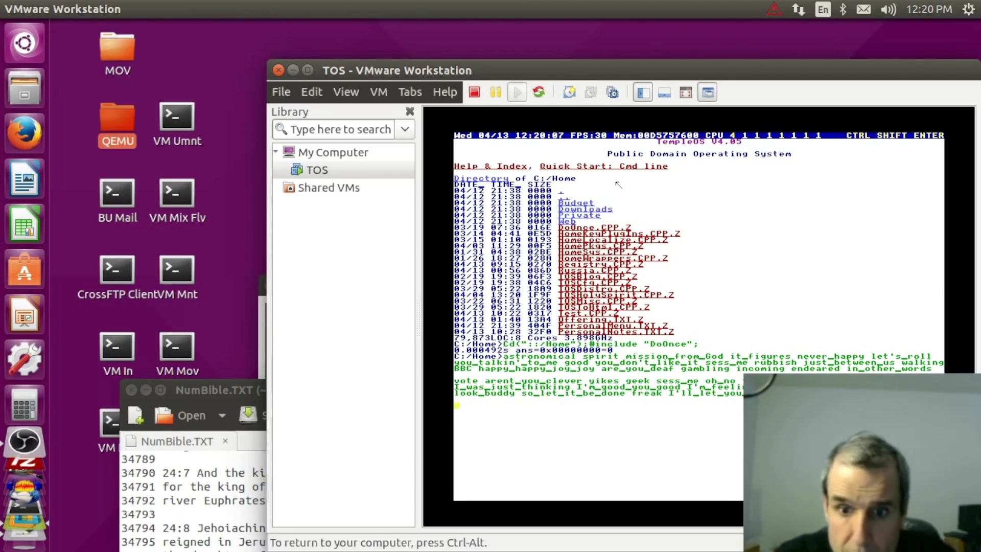
{"action": "key", "text": "ctrl+alt"}
{"action": "left_click", "coordinate": [22, 130]}
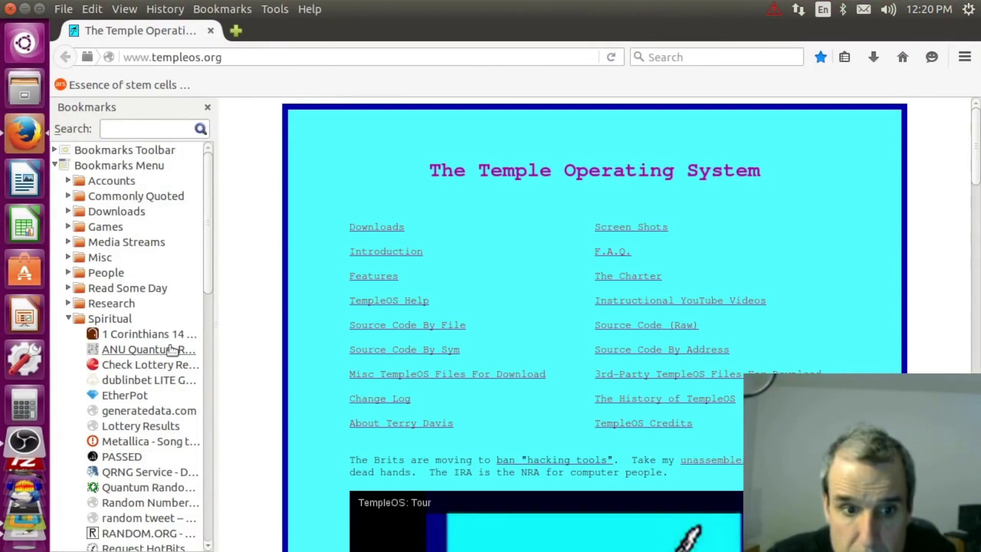
{"action": "scroll", "coordinate": [184, 373], "scroll_direction": "down", "scroll_amount": 4}
{"action": "scroll", "coordinate": [187, 382], "scroll_direction": "down", "scroll_amount": 1}
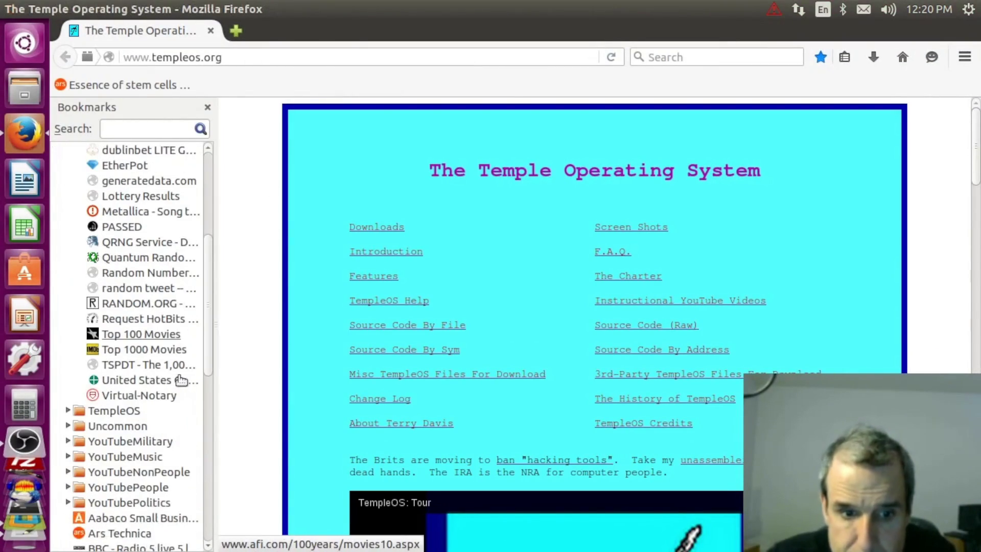
{"action": "scroll", "coordinate": [182, 381], "scroll_direction": "down", "scroll_amount": 4}
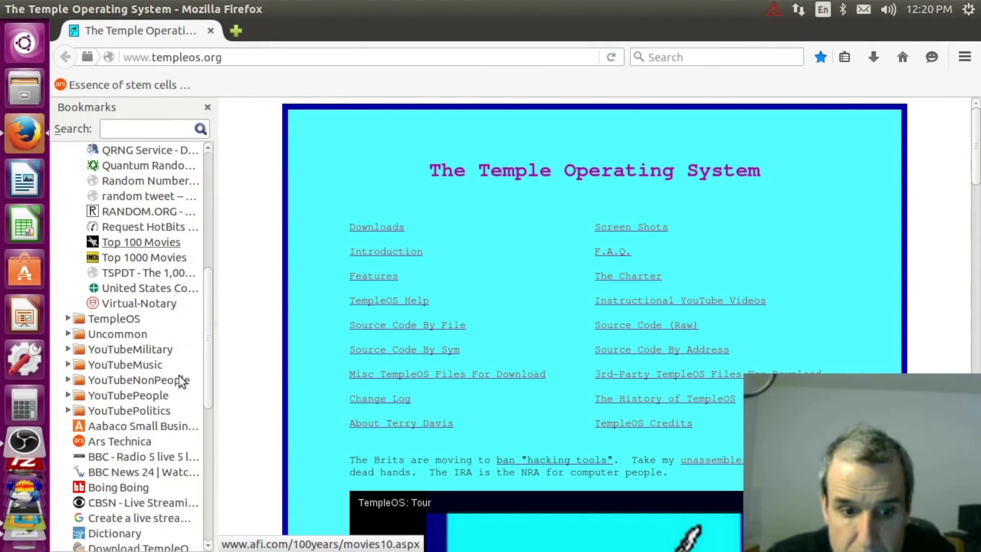
{"action": "scroll", "coordinate": [180, 381], "scroll_direction": "down", "scroll_amount": 2}
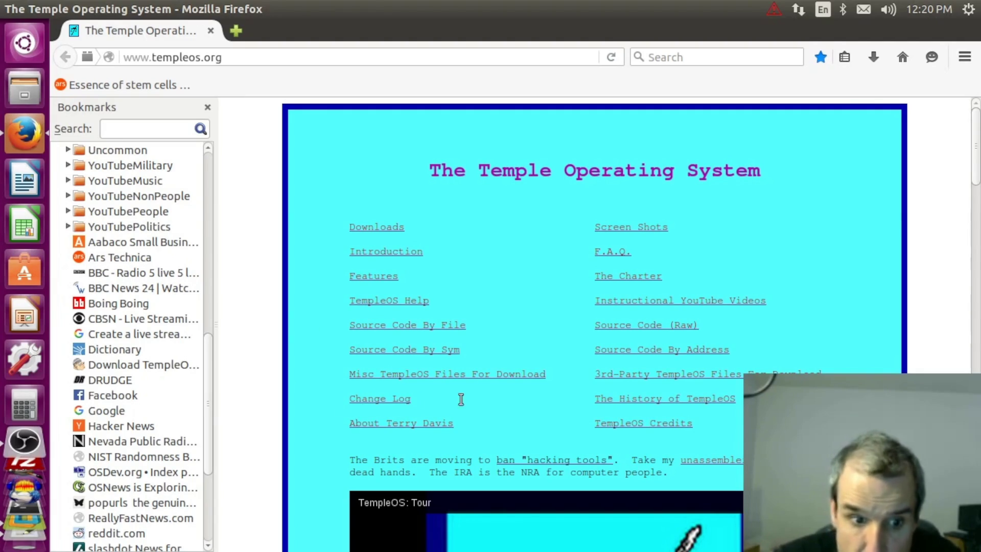
{"action": "scroll", "coordinate": [20, 498], "scroll_direction": "down", "scroll_amount": 5}
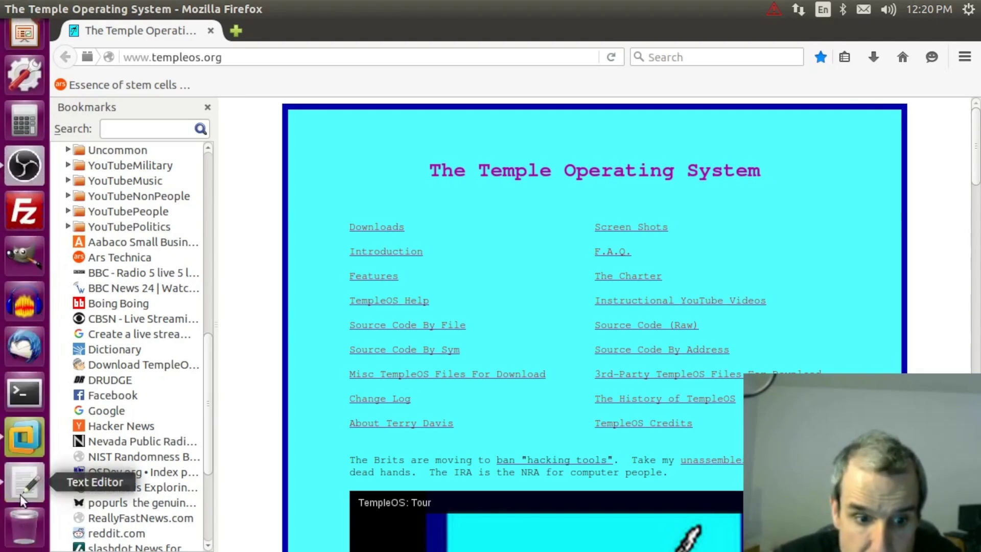
{"action": "left_click", "coordinate": [23, 442]}
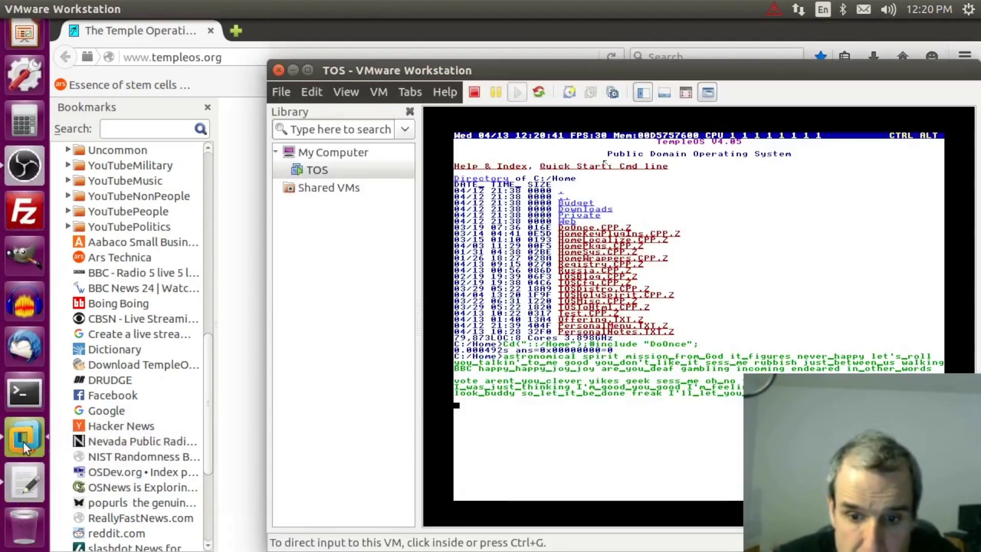
Step: Print two more lines of random God words in the TempleOS VM
{"action": "left_click", "coordinate": [554, 416]}
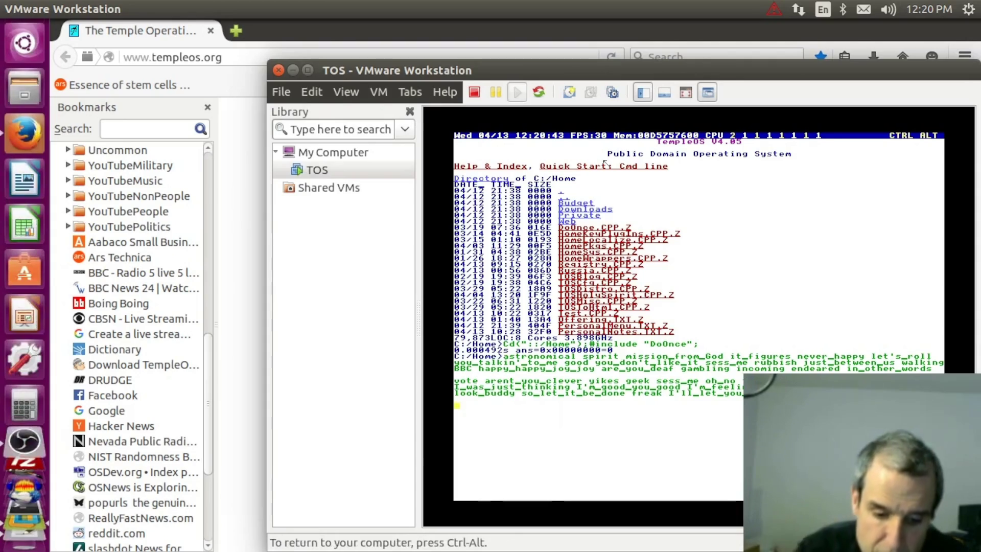
{"action": "key", "text": "F7"}
{"action": "key", "text": "F7"}
{"action": "key", "text": "F7"}
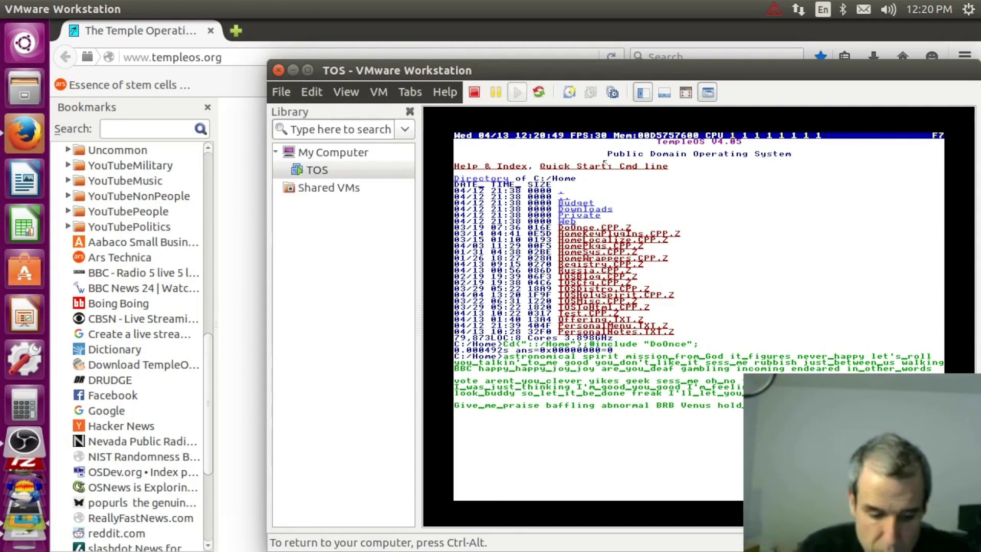
{"action": "key", "text": "ctrl+shift+Return"}
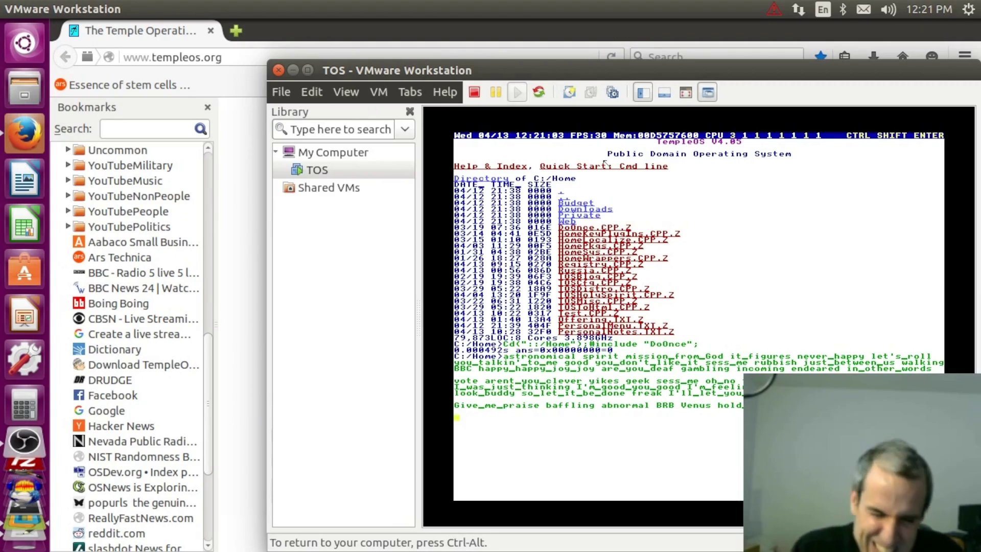
{"action": "key", "text": "F7"}
{"action": "key", "text": "F7"}
{"action": "key", "text": "F7"}
{"action": "key", "text": "F7"}
{"action": "key", "text": "F7"}
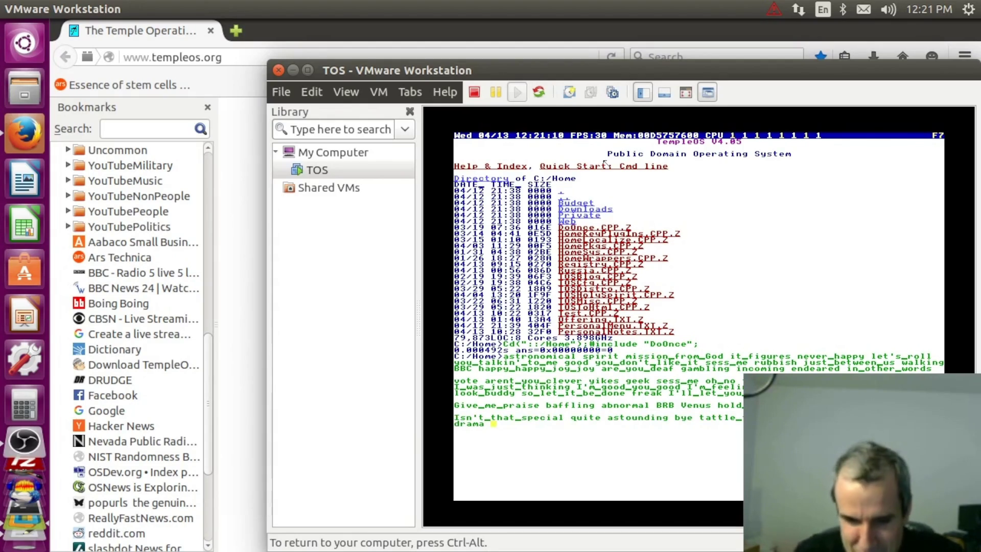
{"action": "key", "text": "Return"}
Step: Release the VM, dismiss the command search overlay, and open the Hacker News front page
{"action": "key", "text": "ctrl+alt"}
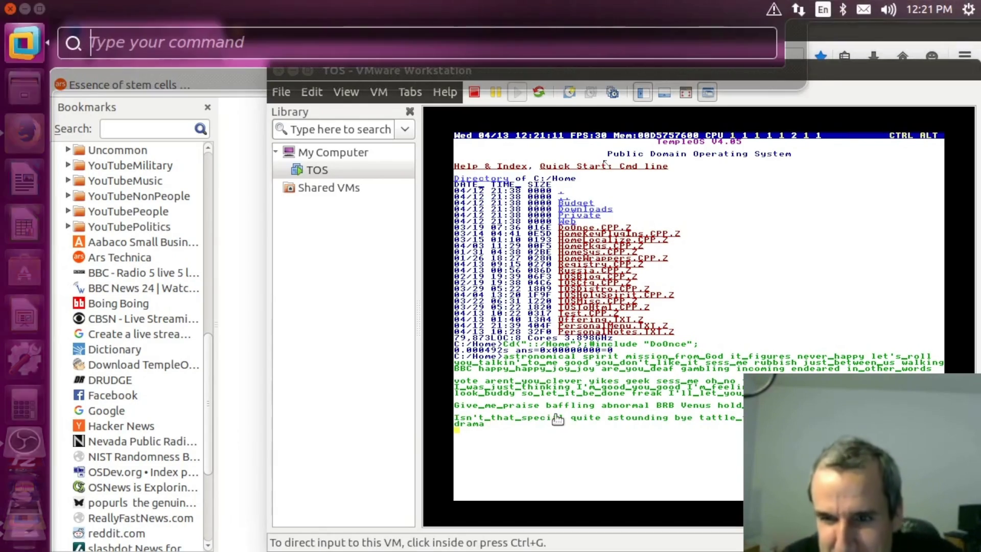
{"action": "left_click", "coordinate": [330, 243]}
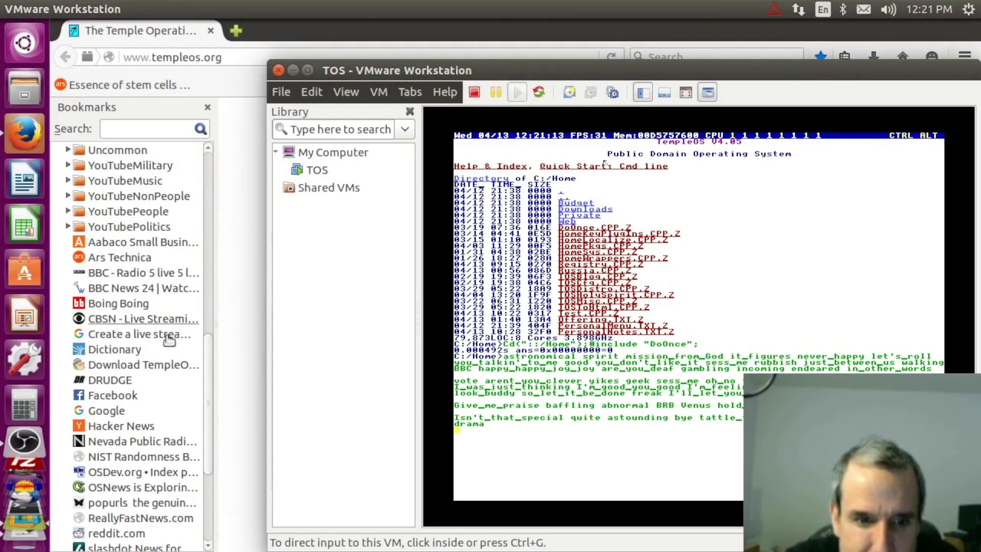
{"action": "left_click", "coordinate": [128, 426]}
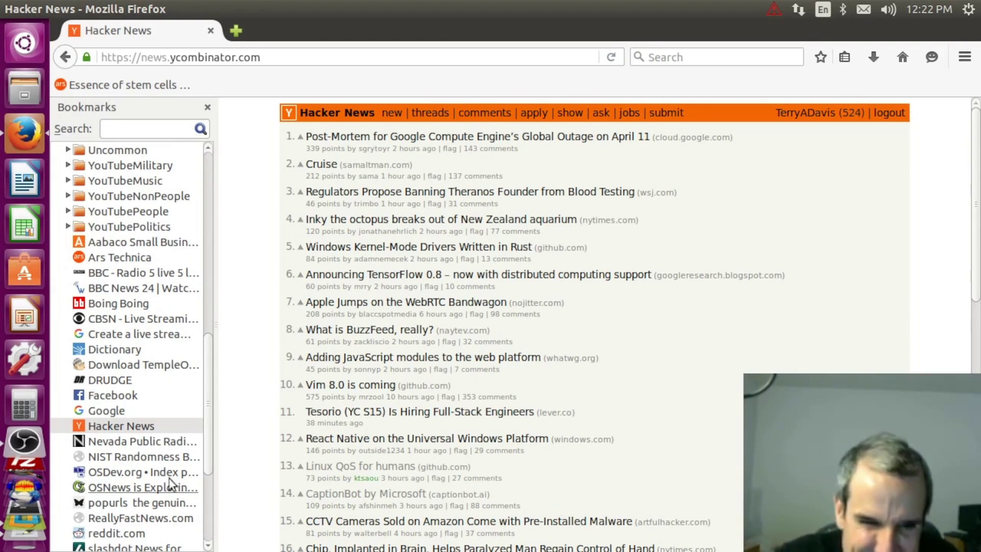
Step: From the Terry A Davis YouTube page, search 'HELTER SKELTER' and open Paul McCartney's Helter Skelter (Live)
{"action": "scroll", "coordinate": [190, 499], "scroll_direction": "down", "scroll_amount": 3}
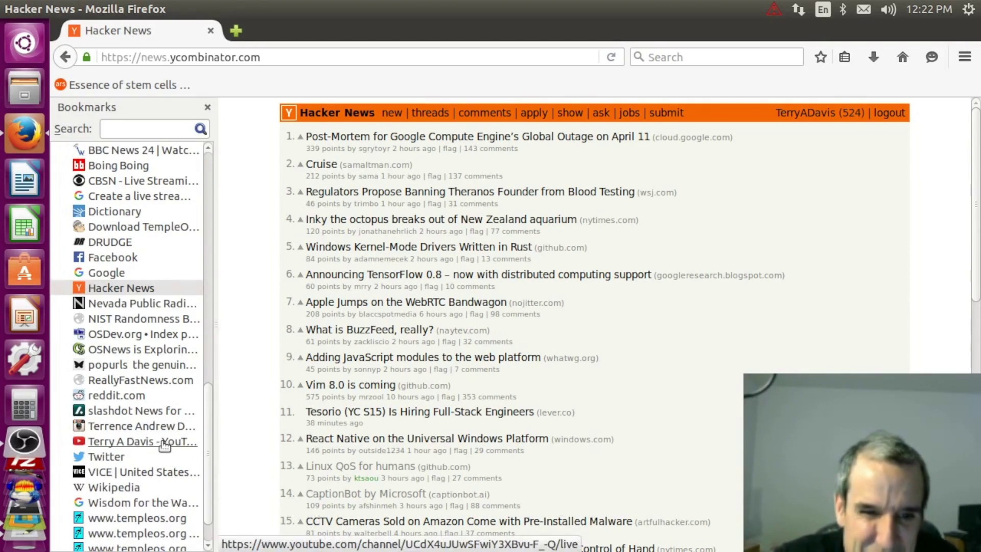
{"action": "left_click", "coordinate": [164, 443]}
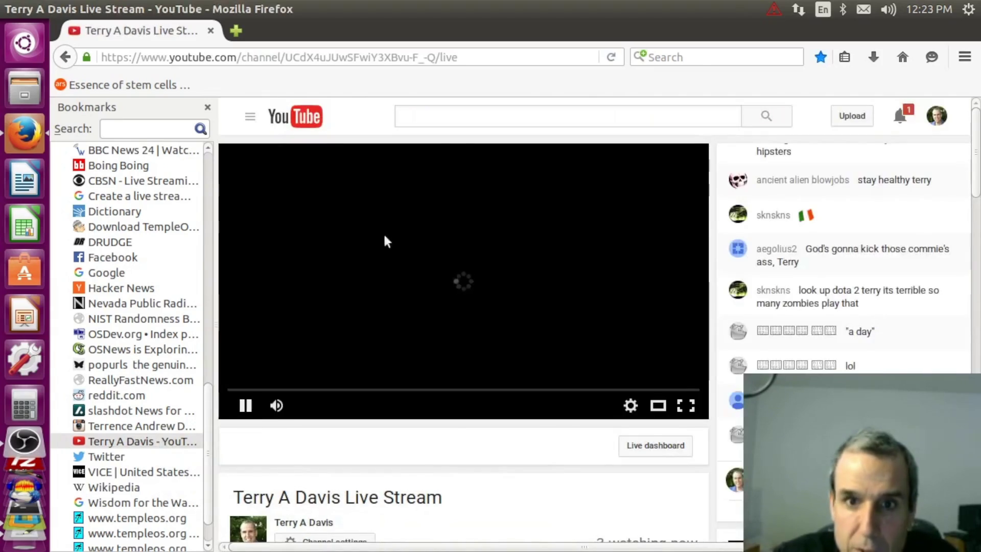
{"action": "left_click", "coordinate": [418, 118]}
{"action": "type", "text": "H"}
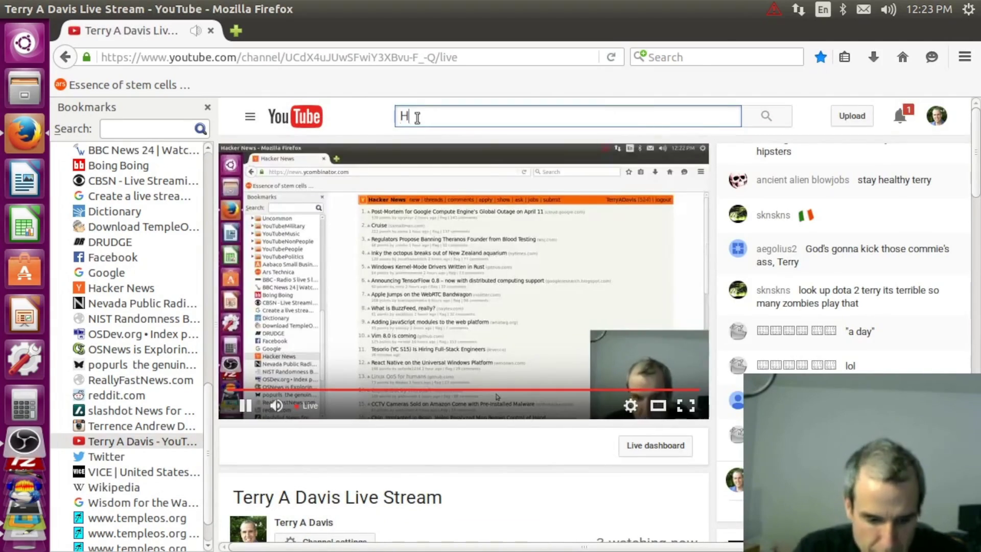
{"action": "type", "text": "ELTER S"}
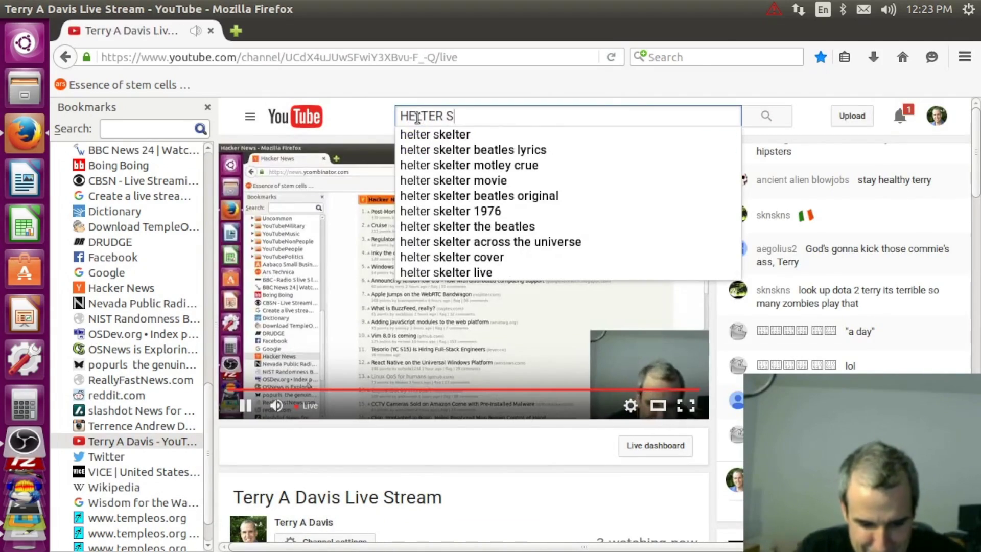
{"action": "type", "text": "KELTER"}
{"action": "key", "text": "Return"}
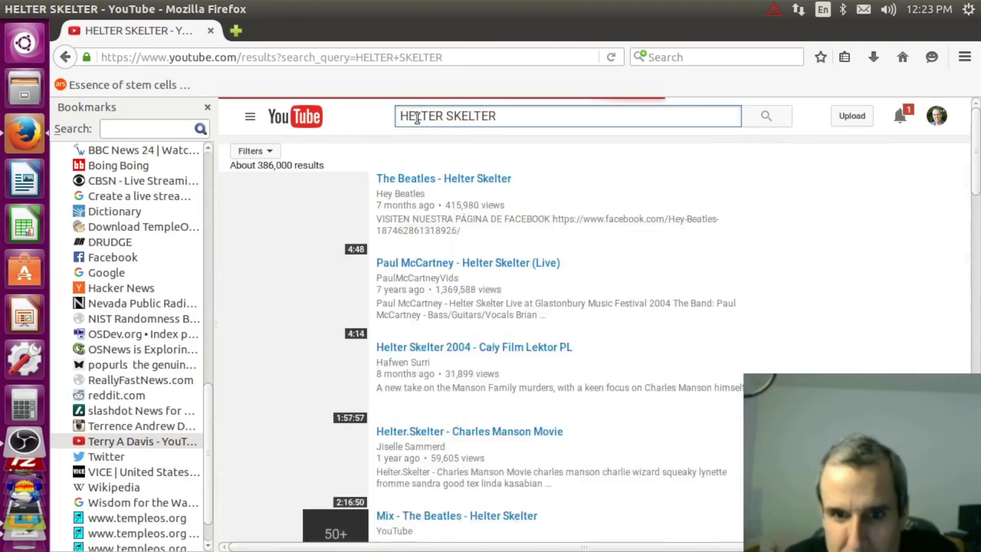
{"action": "scroll", "coordinate": [518, 381], "scroll_direction": "down", "scroll_amount": 3}
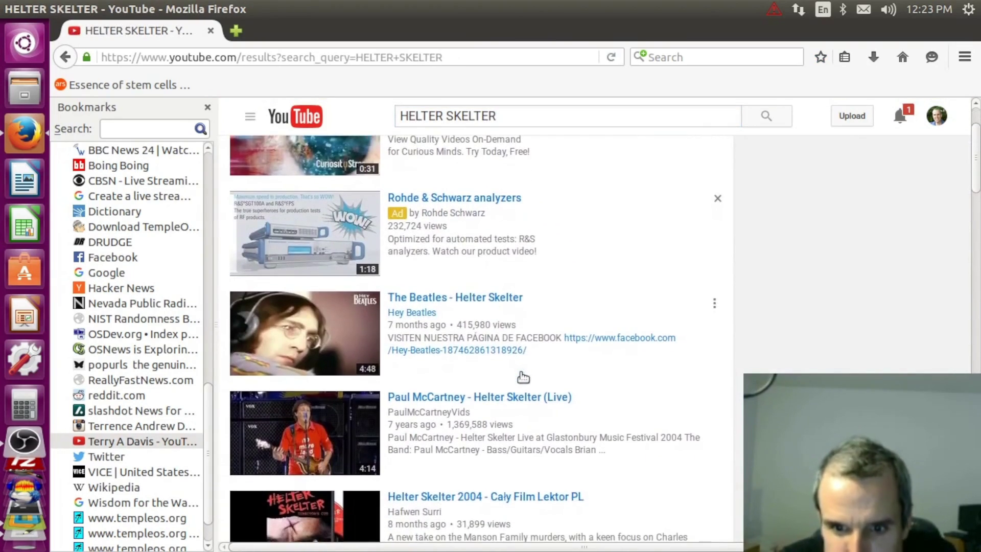
{"action": "left_click", "coordinate": [491, 399]}
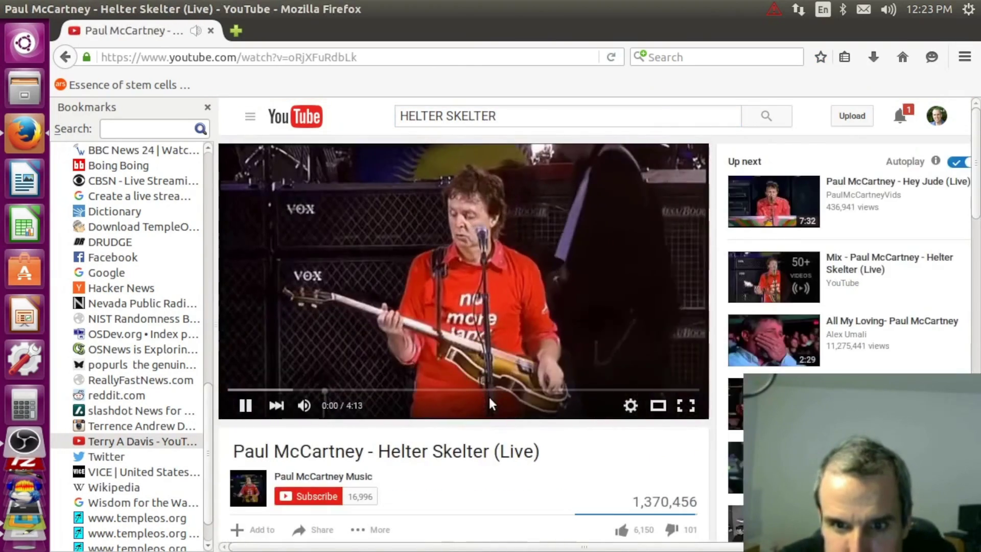
Step: Seek the video to about 1:35, pause at 1:43, and switch to the TempleOS VM
{"action": "left_click", "coordinate": [408, 390]}
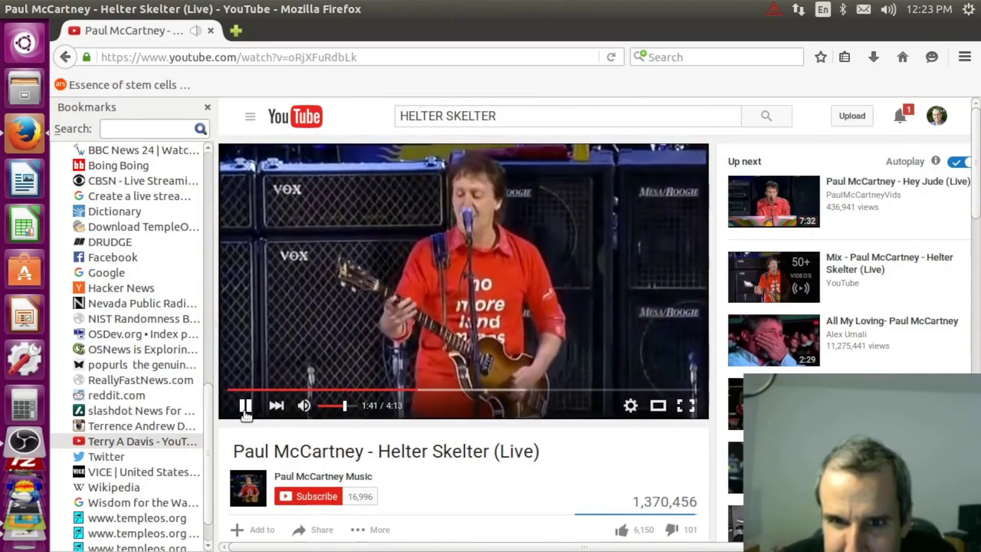
{"action": "left_click", "coordinate": [244, 409]}
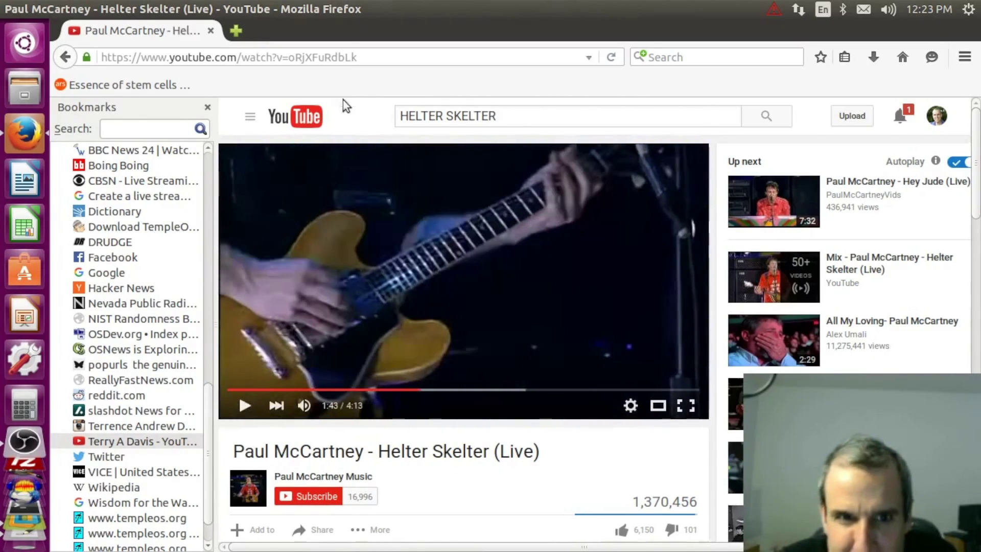
{"action": "key", "text": "ctrl+super+Down"}
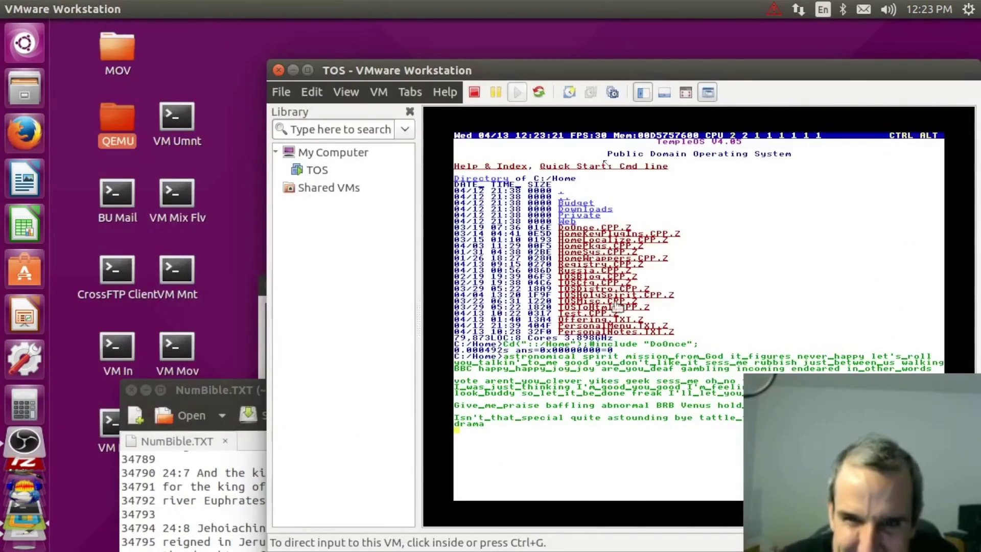
Step: At a fresh TempleOS prompt, build two lines of F7 random words and run them
{"action": "left_click", "coordinate": [598, 409]}
{"action": "key", "text": "Return"}
{"action": "key", "text": "Return"}
{"action": "key", "text": "F7"}
{"action": "key", "text": "F7"}
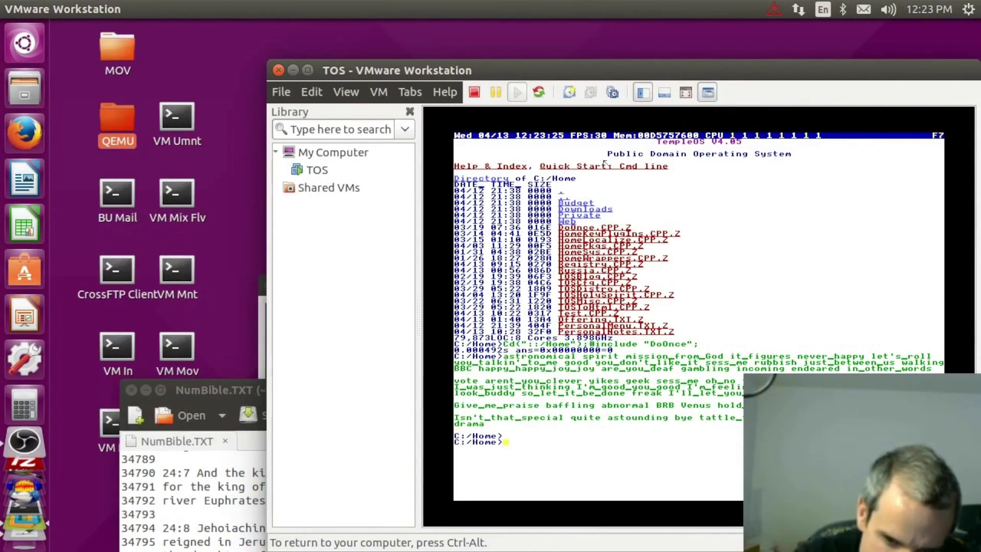
{"action": "key", "text": "F7"}
{"action": "key", "text": "F7"}
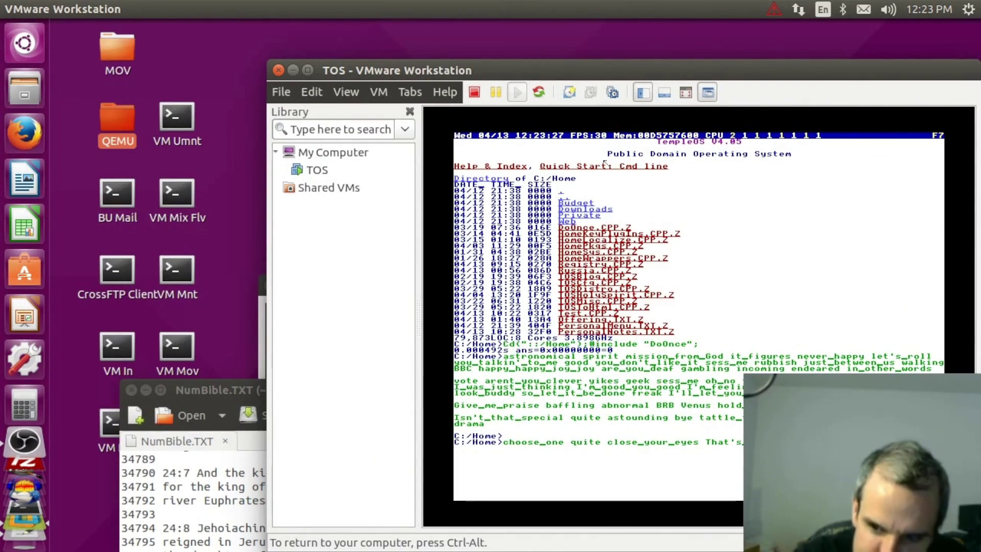
{"action": "key", "text": "ctrl+shift+Return"}
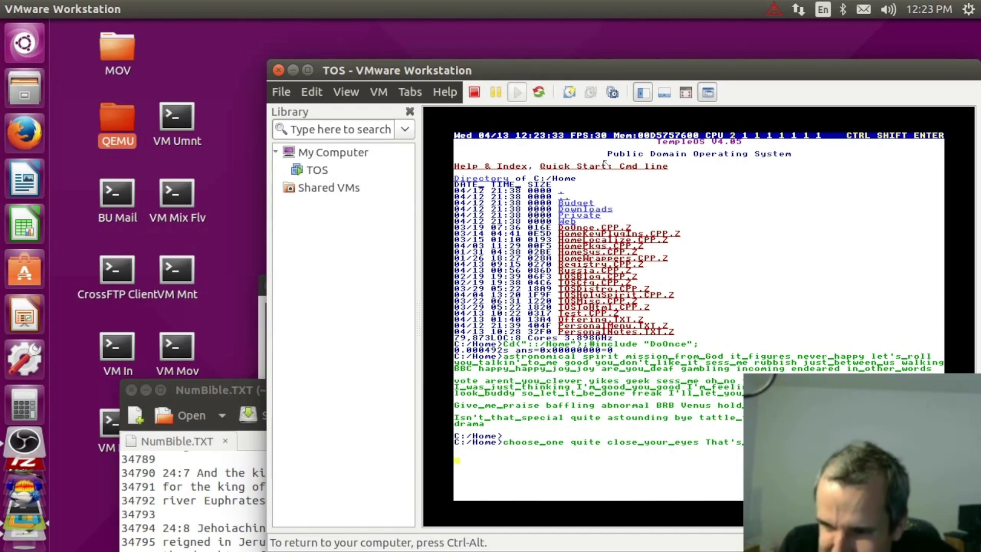
{"action": "key", "text": "F7"}
{"action": "key", "text": "F7"}
{"action": "key", "text": "F7"}
{"action": "key", "text": "F7"}
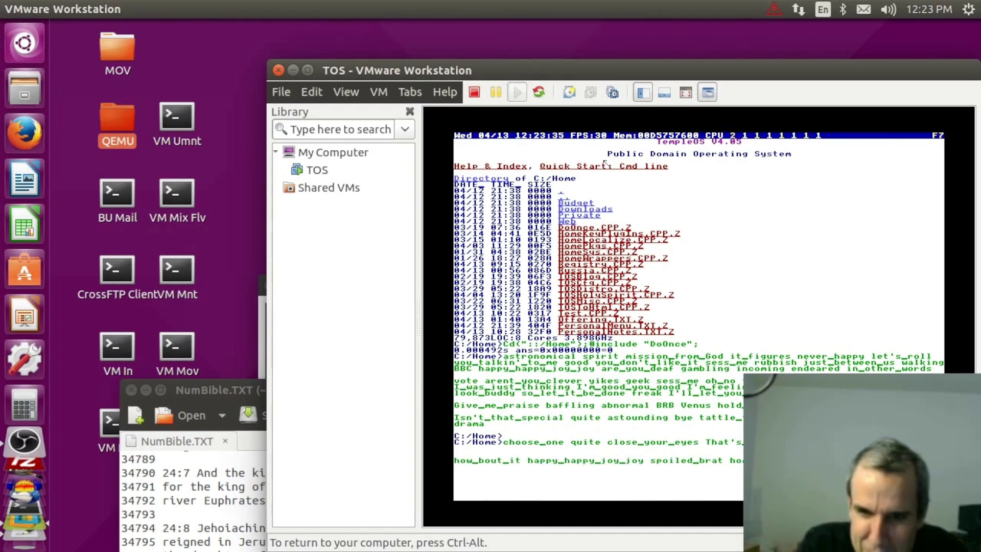
{"action": "key", "text": "F7"}
{"action": "key", "text": "F7"}
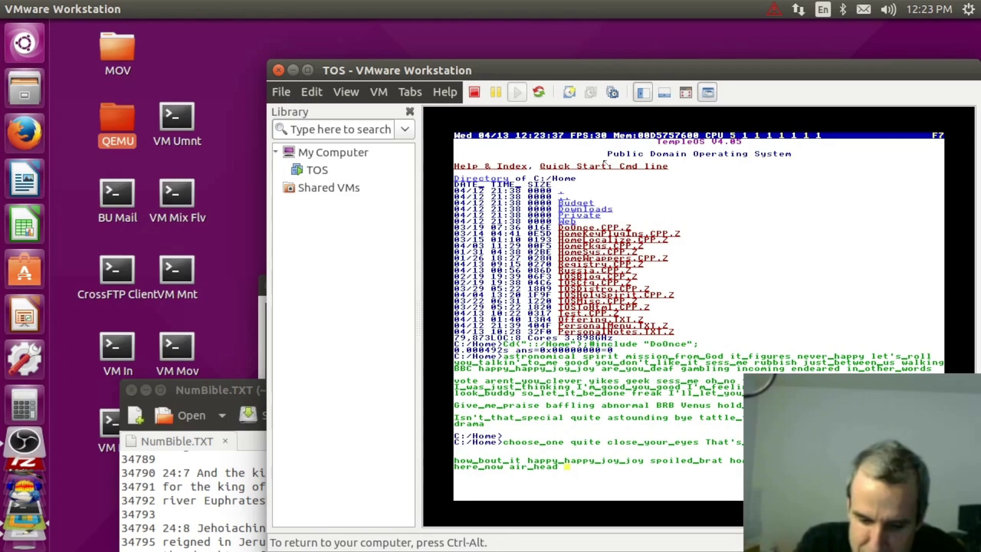
{"action": "key", "text": "F7"}
{"action": "key", "text": "F7"}
{"action": "key", "text": "F7"}
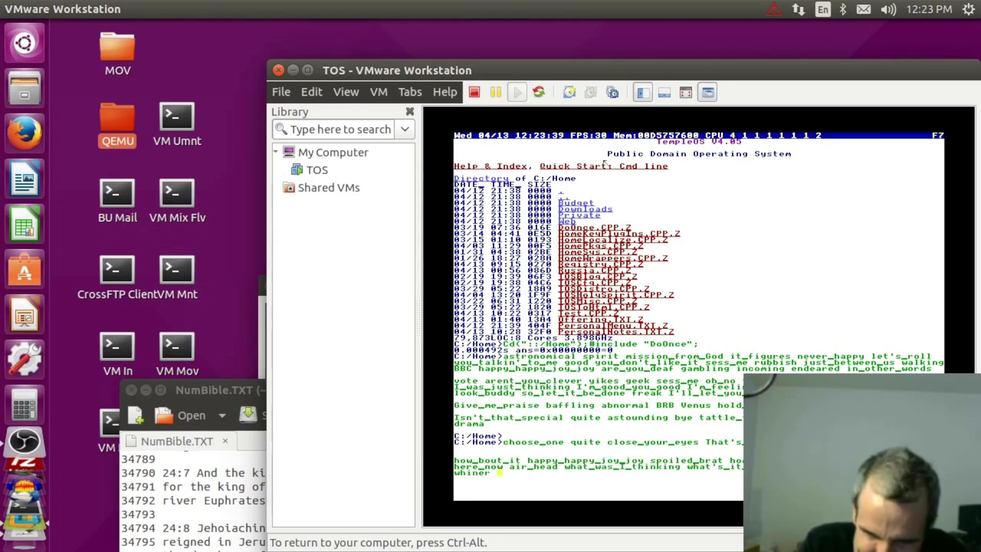
{"action": "key", "text": "Return"}
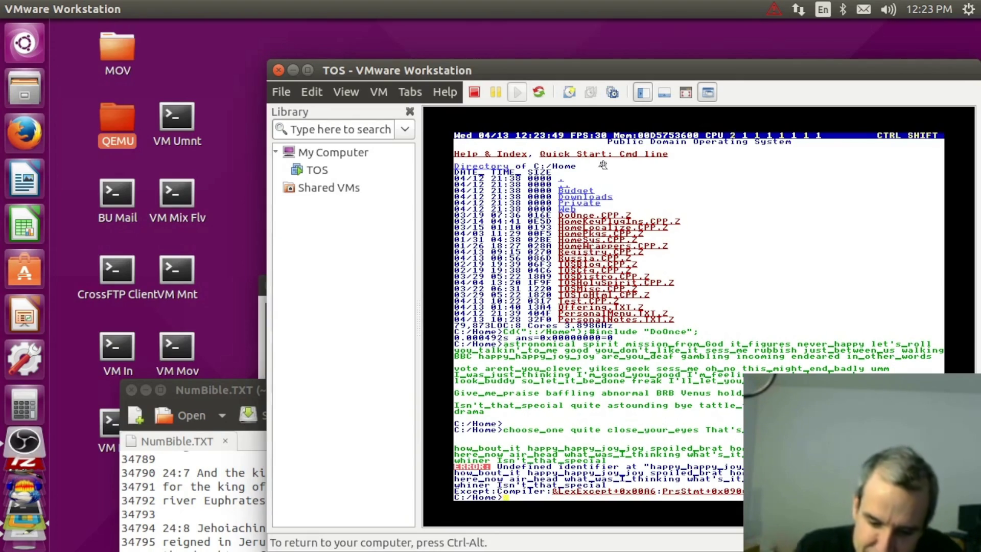
Step: Generate another line of random words at the prompt and start a new empty line
{"action": "scroll", "coordinate": [604, 163], "scroll_direction": "down", "scroll_amount": 1}
{"action": "key", "text": "F7"}
{"action": "key", "text": "F7"}
{"action": "key", "text": "F7"}
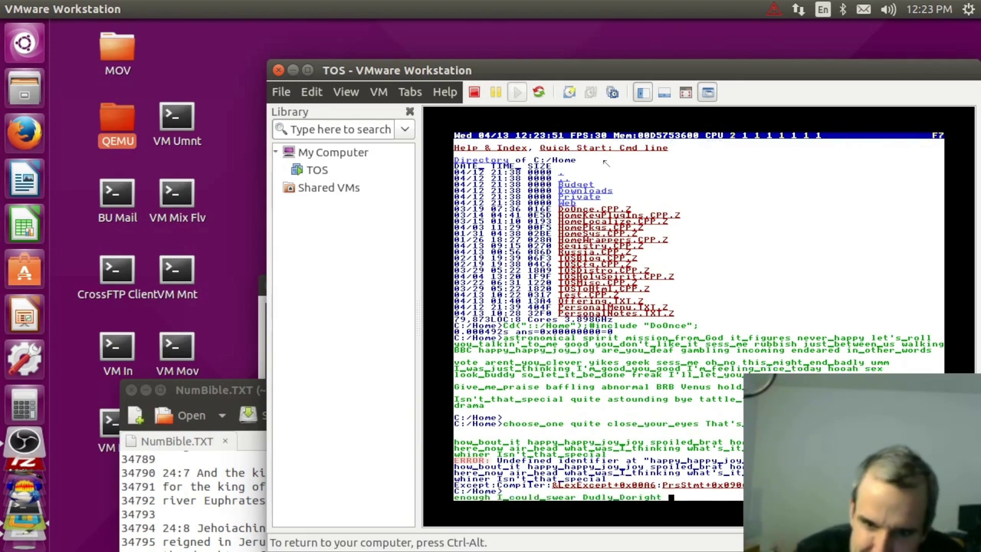
{"action": "key", "text": "F7"}
{"action": "key", "text": "F7"}
{"action": "key", "text": "F7"}
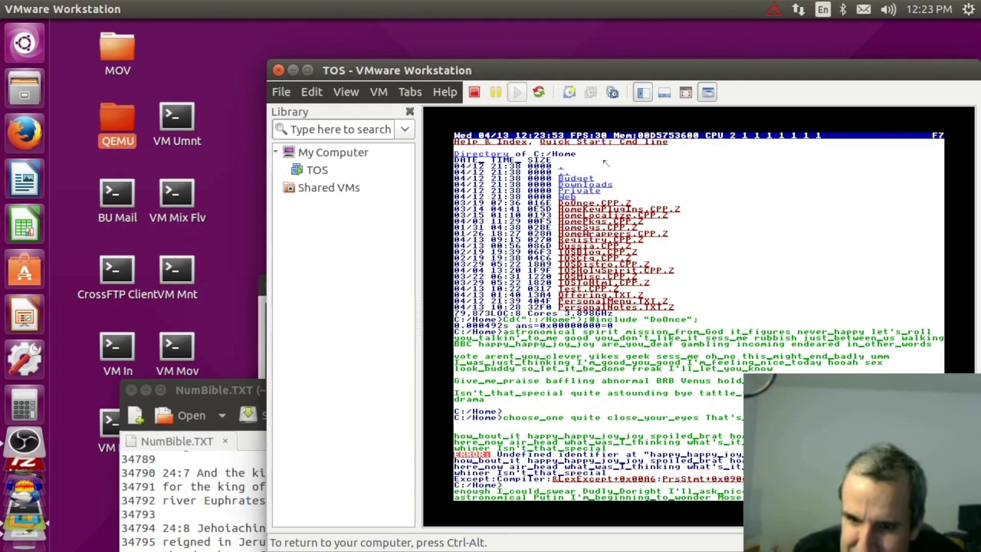
{"action": "key", "text": "ctrl+shift+Return"}
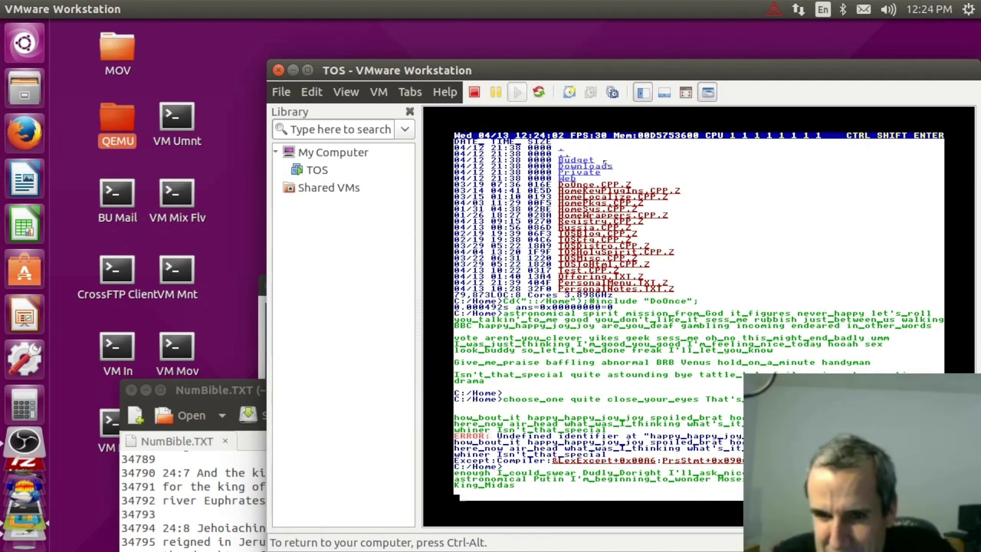
Step: Release the VM and bring the NumBible.TXT gedit window forward, moving it higher
{"action": "key", "text": "ctrl+alt"}
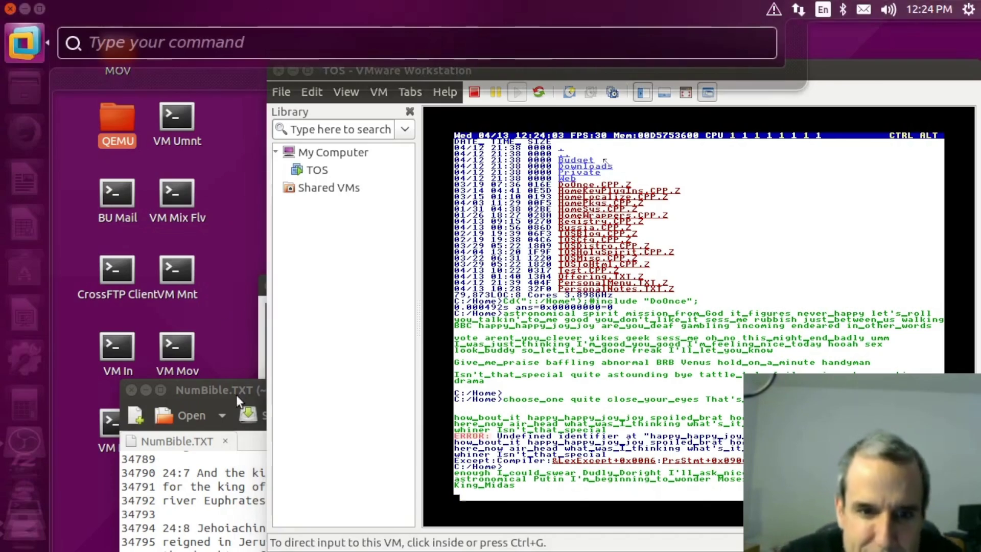
{"action": "left_click", "coordinate": [237, 392]}
{"action": "left_click_drag", "start_coordinate": [239, 374], "coordinate": [250, 217]}
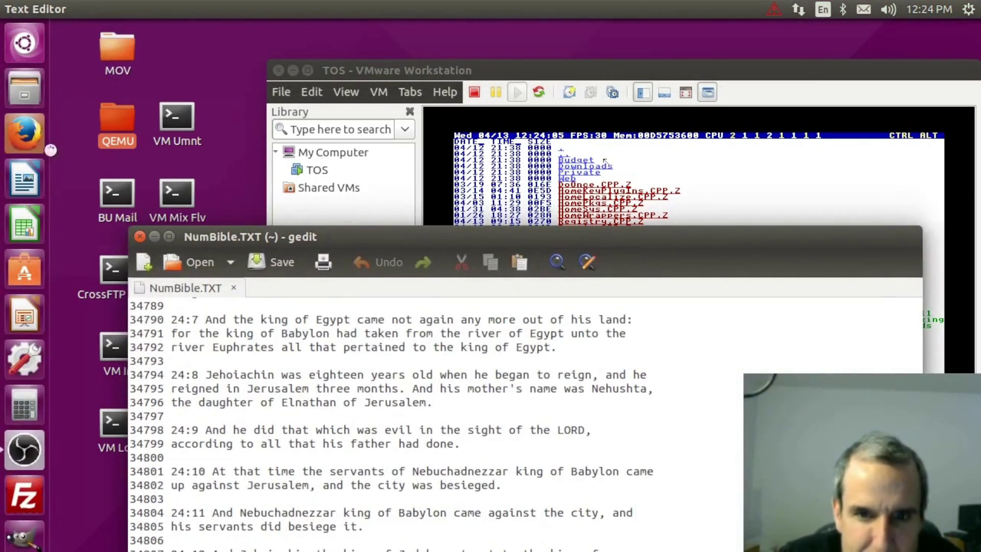
Step: In Firefox, collapse the Spiritual bookmarks folder and open Ars Technica
{"action": "key", "text": "alt+Tab"}
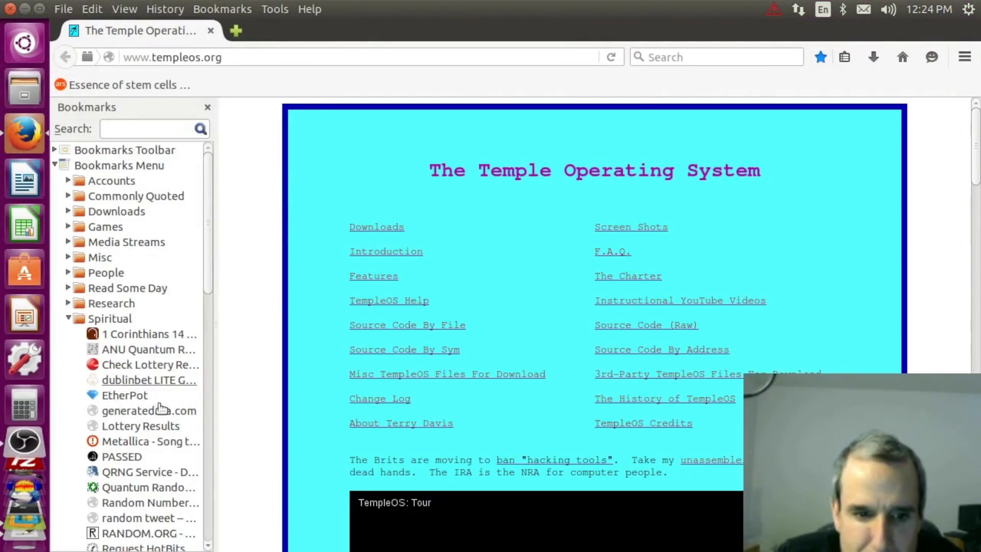
{"action": "left_click", "coordinate": [124, 317]}
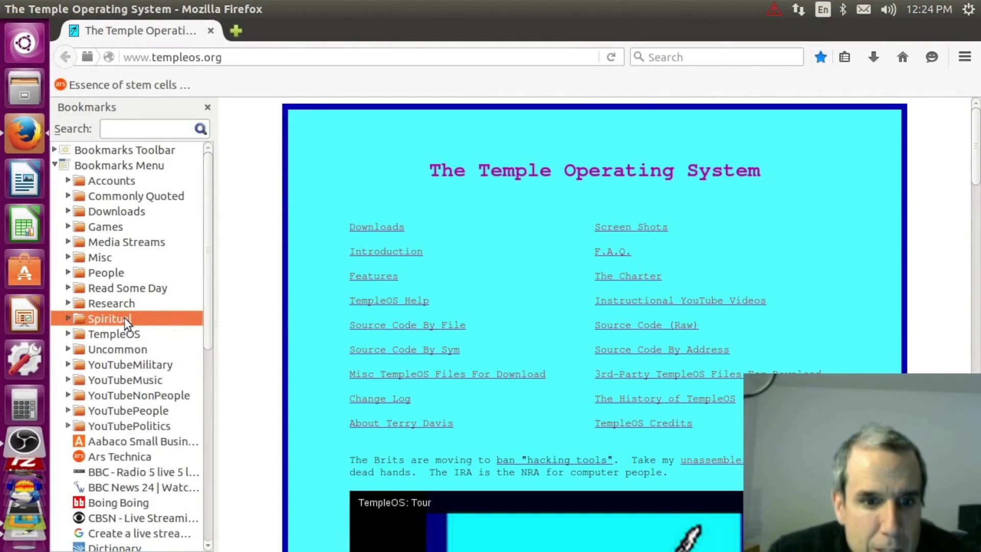
{"action": "left_click", "coordinate": [130, 458]}
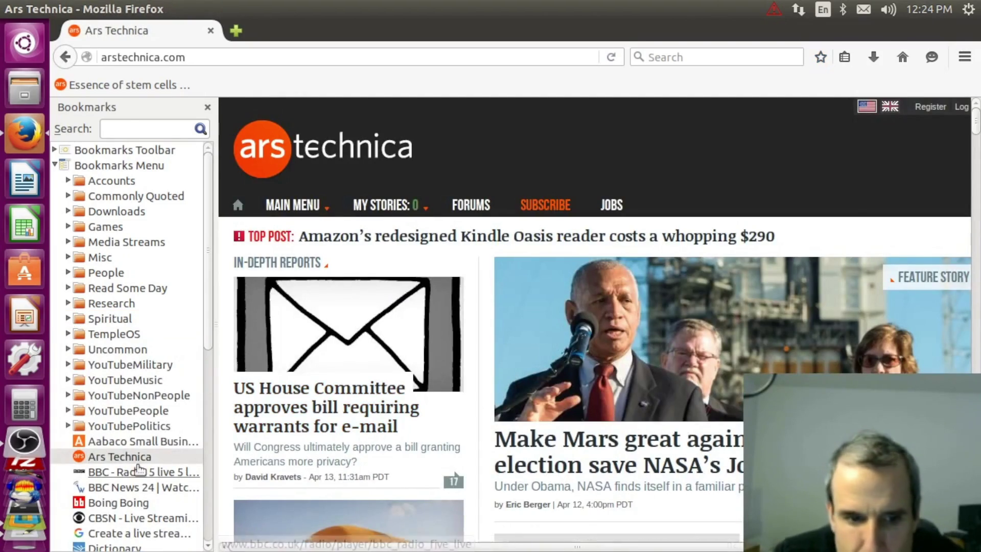
Step: Scroll the bookmarks sidebar and open the Hacker News front page
{"action": "scroll", "coordinate": [139, 469], "scroll_direction": "down", "scroll_amount": 1}
{"action": "scroll", "coordinate": [139, 470], "scroll_direction": "down", "scroll_amount": 1}
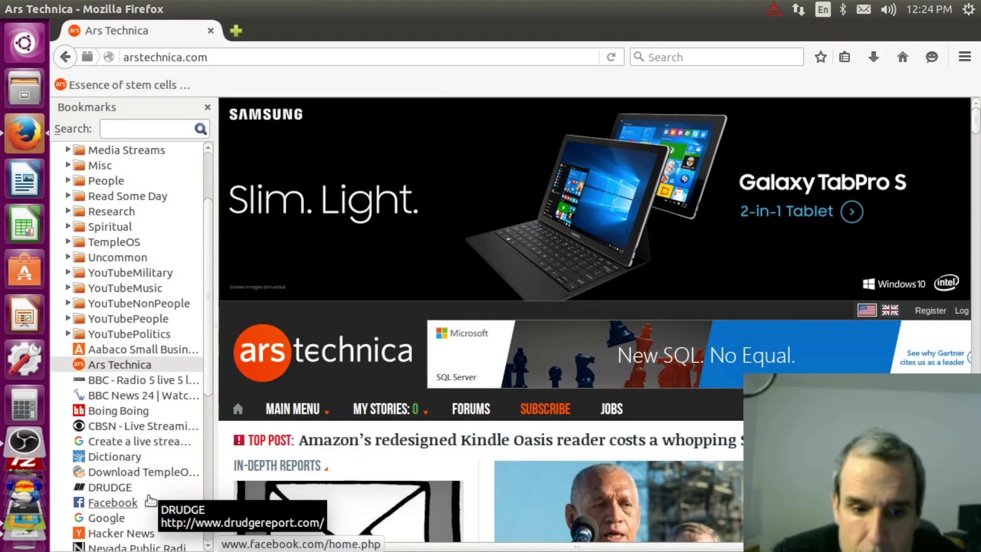
{"action": "left_click", "coordinate": [136, 537]}
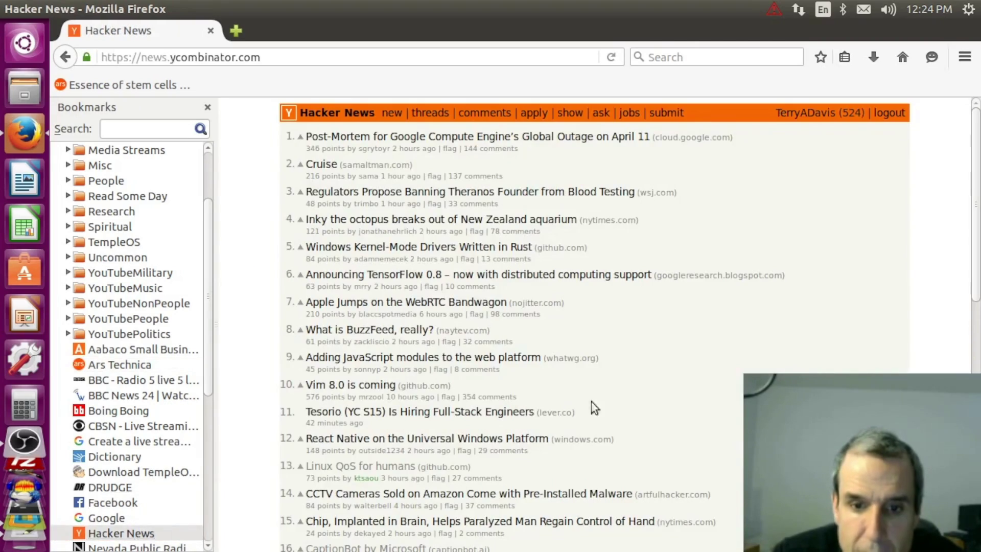
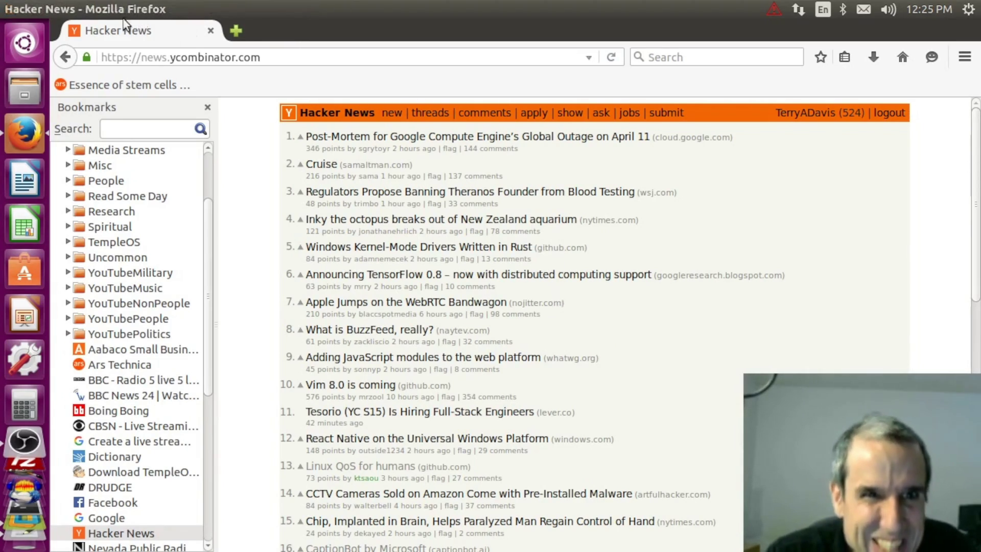
Step: Move the gedit Bible file and browser windows aside and bring the TempleOS VM forward
{"action": "left_click", "coordinate": [37, 5]}
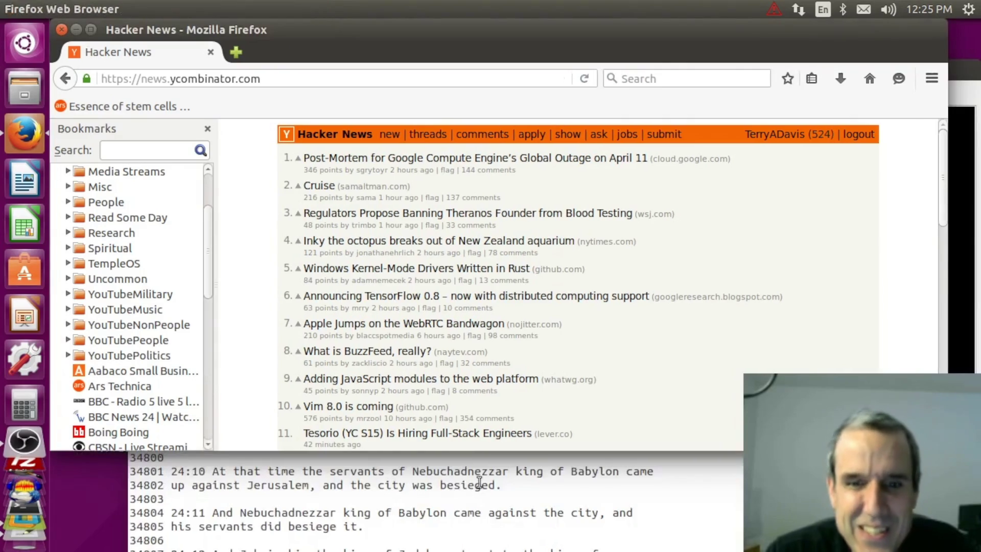
{"action": "left_click", "coordinate": [499, 491]}
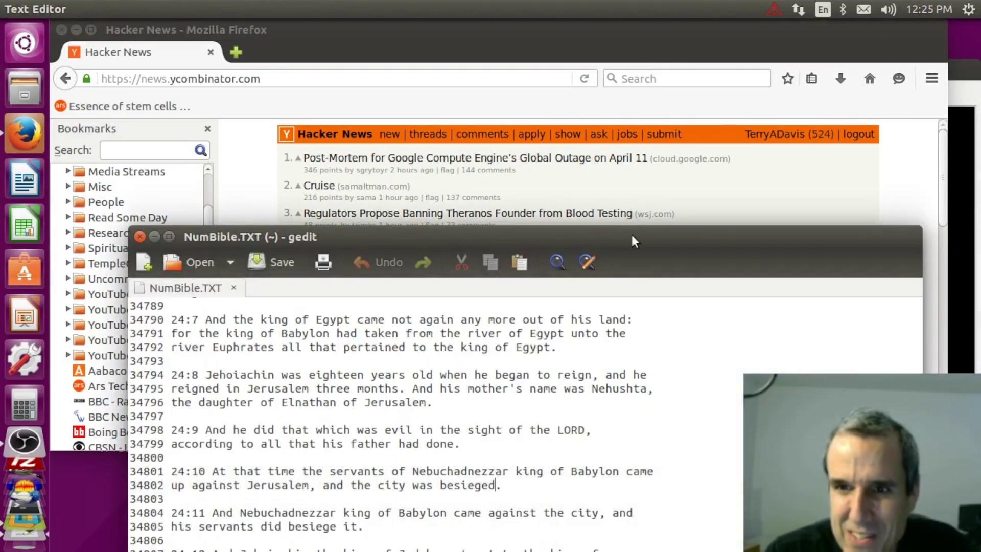
{"action": "left_click_drag", "start_coordinate": [632, 234], "coordinate": [616, 313]}
{"action": "mouse_move", "coordinate": [623, 30]}
{"action": "left_mouse_down"}
{"action": "mouse_move", "coordinate": [626, 170]}
{"action": "mouse_move", "coordinate": [657, 401]}
{"action": "left_mouse_up"}
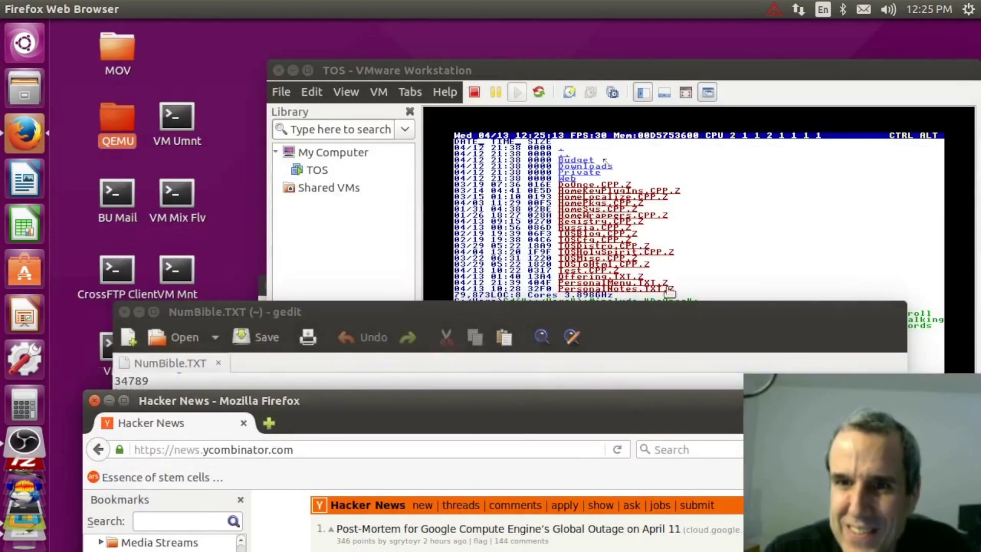
{"action": "left_click", "coordinate": [605, 161]}
Step: Add a line of random God words at the TempleOS prompt, then move Hacker News back up
{"action": "key", "text": "F7"}
{"action": "key", "text": "F7"}
{"action": "key", "text": "F7"}
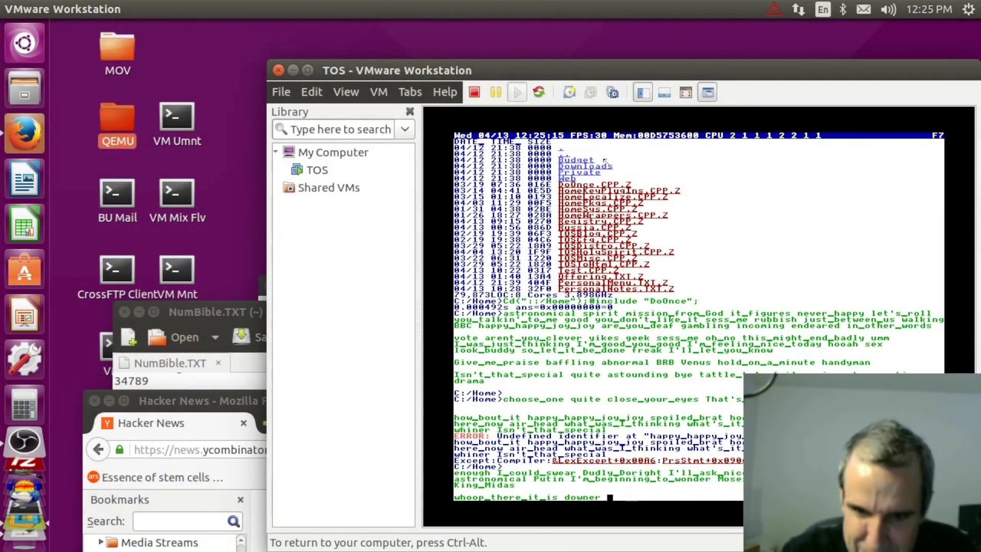
{"action": "key", "text": "F7"}
{"action": "key", "text": "F7"}
{"action": "key", "text": "F7"}
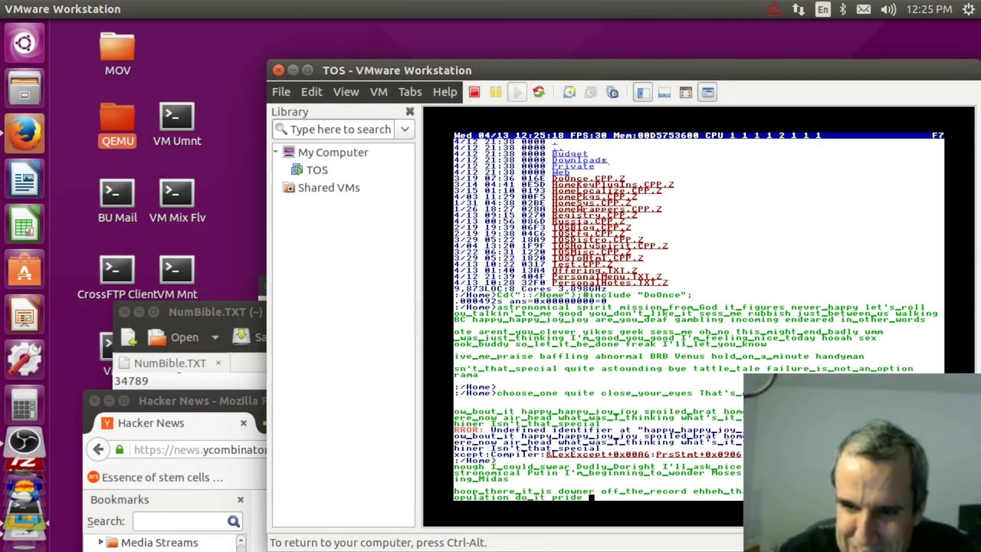
{"action": "key", "text": "ctrl+shift+Return"}
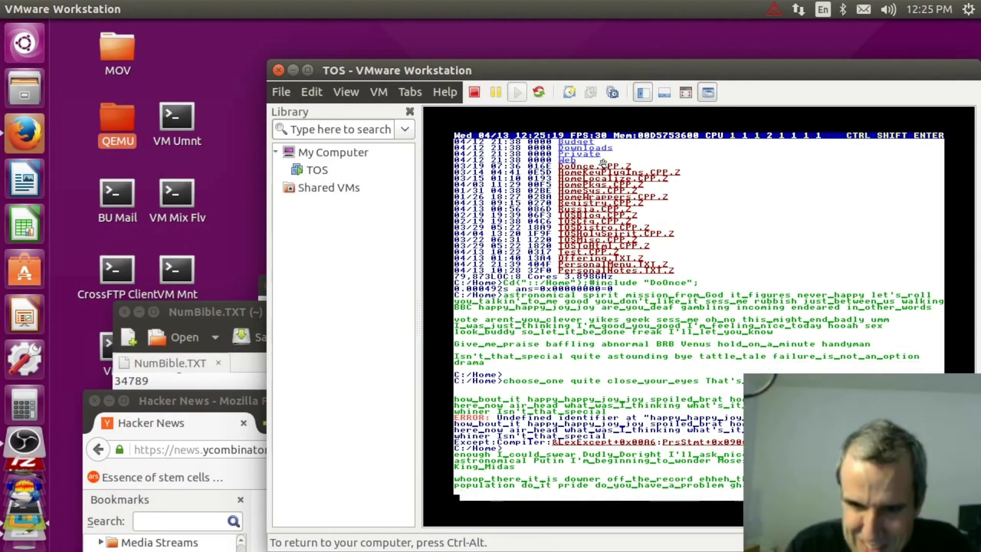
{"action": "key", "text": "ctrl+alt"}
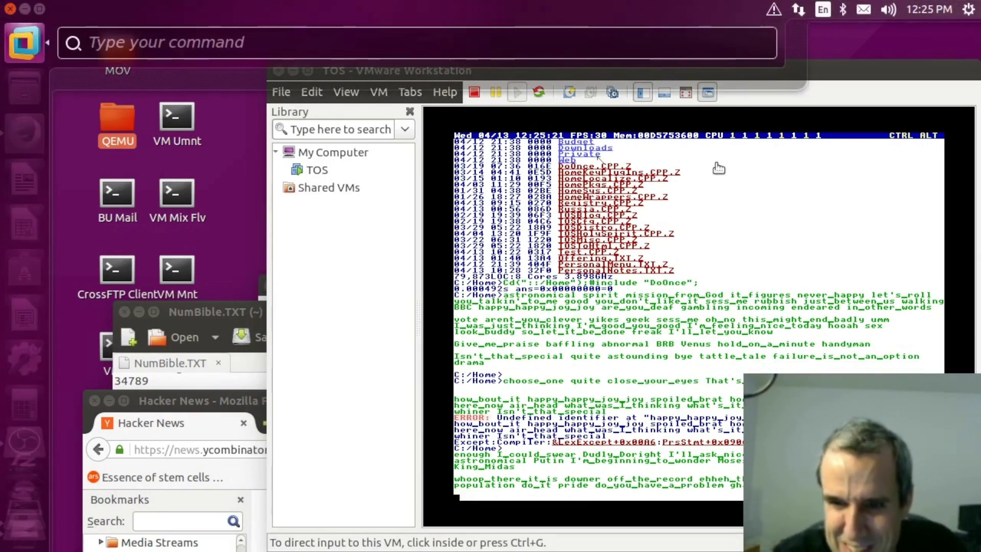
{"action": "mouse_move", "coordinate": [246, 395]}
{"action": "left_mouse_down"}
{"action": "mouse_move", "coordinate": [219, 104]}
{"action": "mouse_move", "coordinate": [160, 81]}
{"action": "left_mouse_up"}
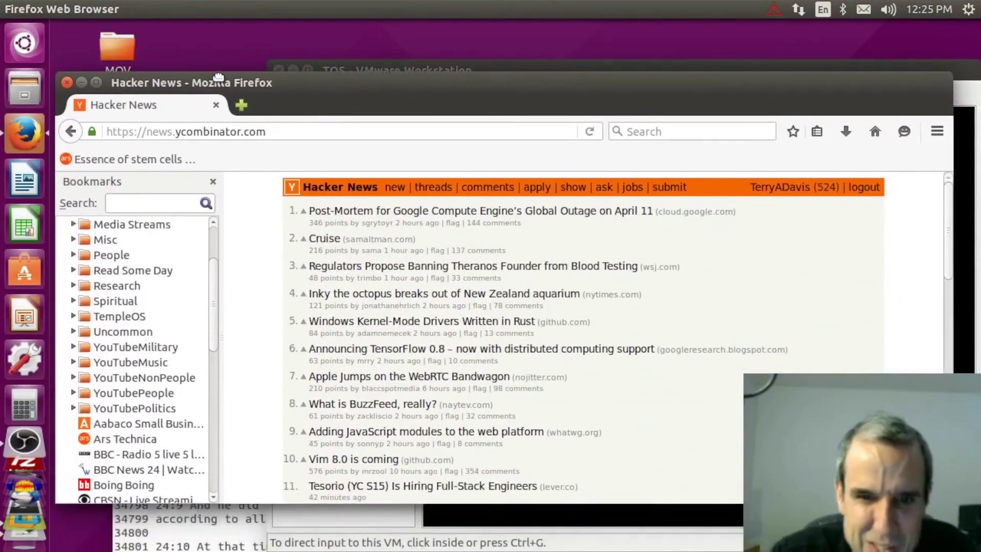
Step: Maximize Firefox and visit the reddit front page and the Terry A Davis YouTube live stream
{"action": "left_click", "coordinate": [94, 81]}
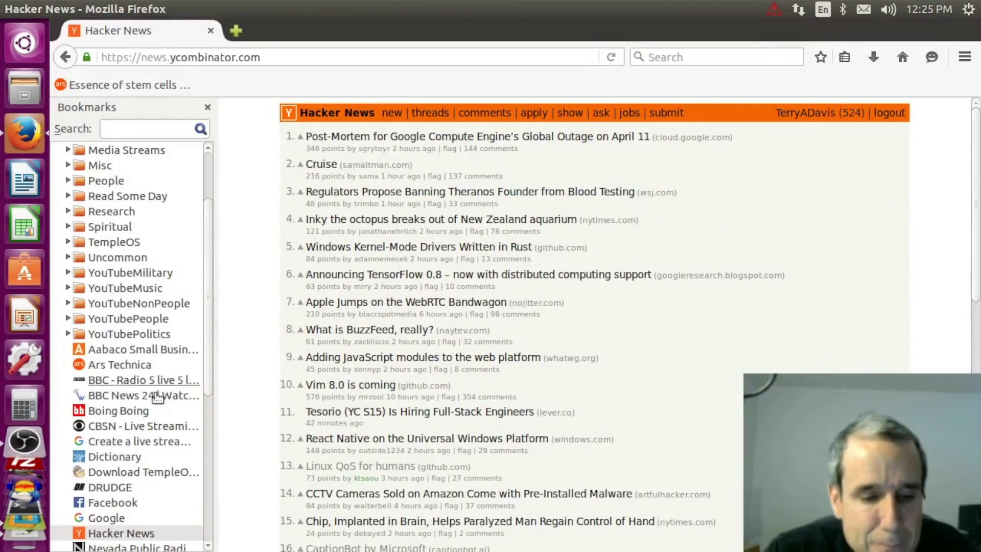
{"action": "scroll", "coordinate": [128, 475], "scroll_direction": "down", "scroll_amount": 4}
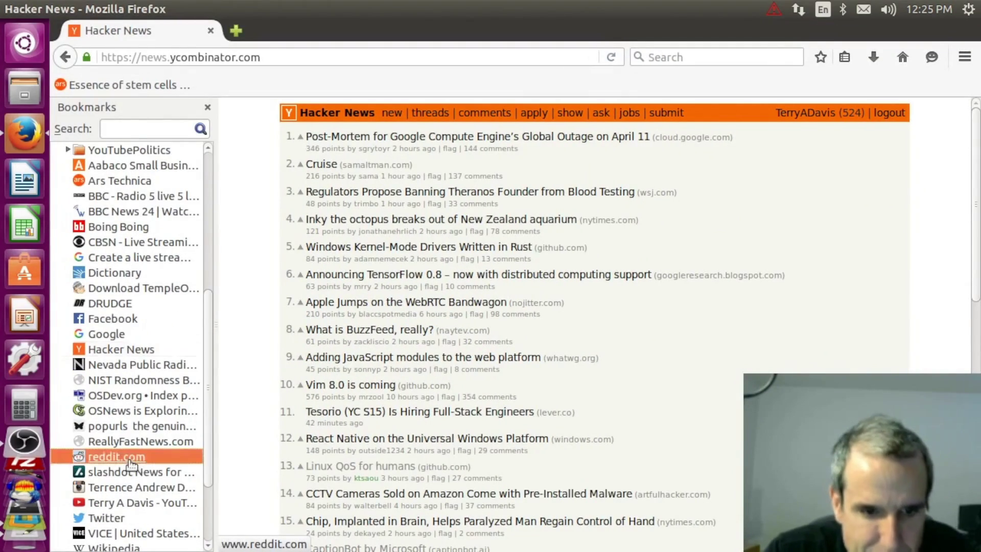
{"action": "left_click", "coordinate": [131, 463]}
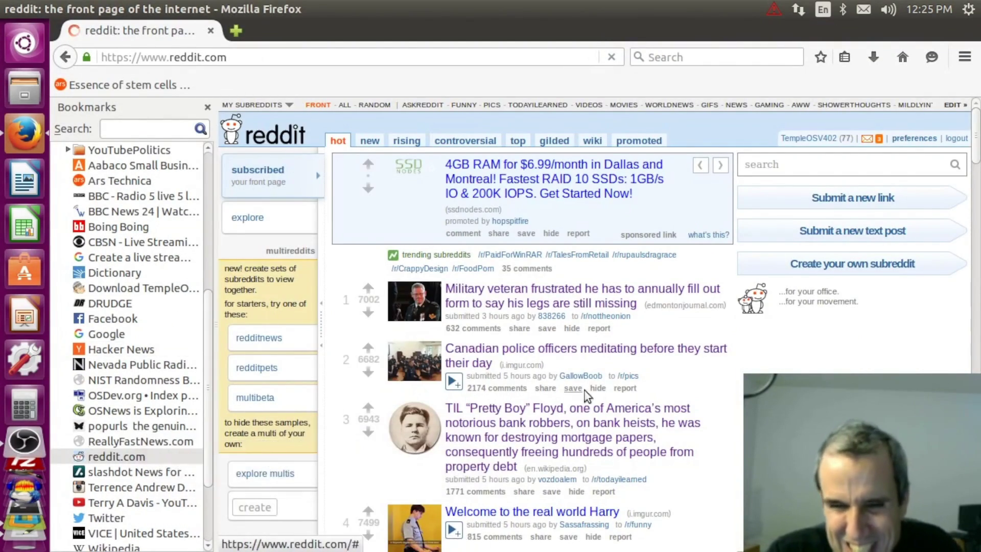
{"action": "scroll", "coordinate": [585, 395], "scroll_direction": "down", "scroll_amount": 5}
{"action": "scroll", "coordinate": [603, 338], "scroll_direction": "down", "scroll_amount": 4}
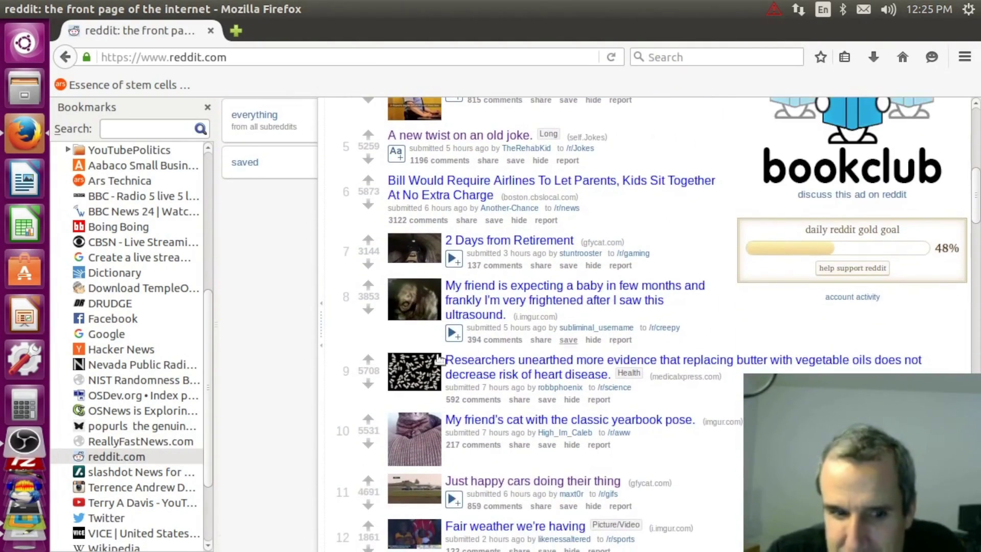
{"action": "left_click", "coordinate": [152, 503]}
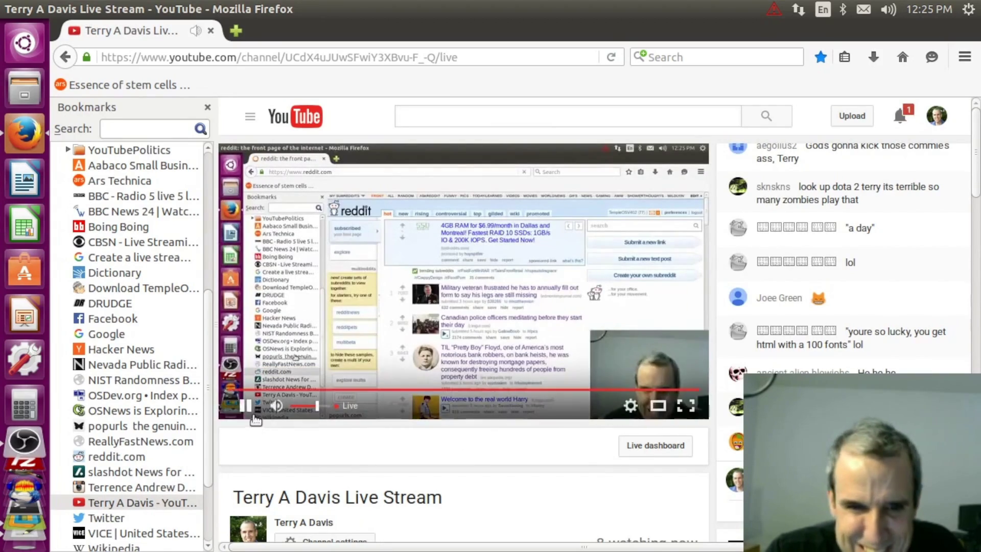
Step: Visit Slashdot and Hacker News, end on YouTube's home page, then switch to the TempleOS VM
{"action": "left_click", "coordinate": [159, 470]}
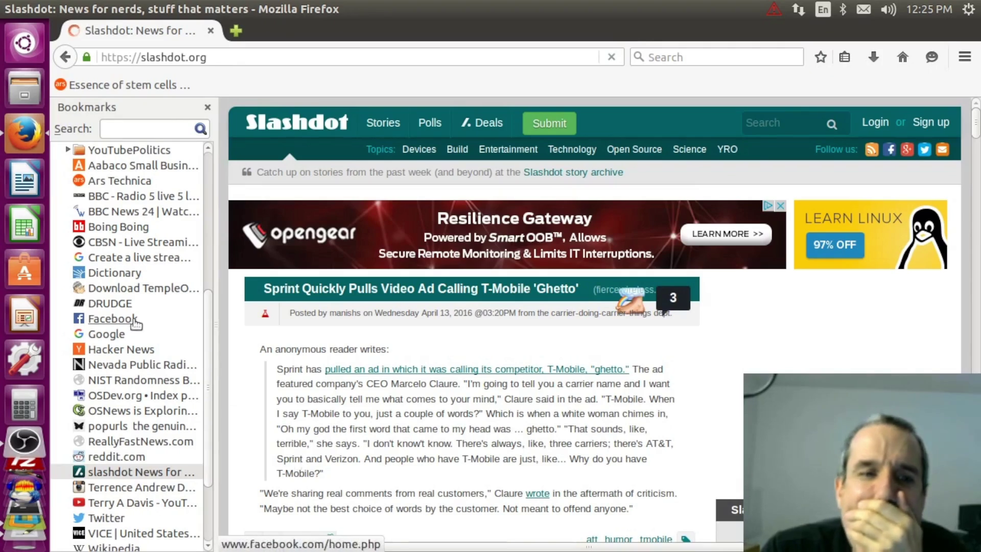
{"action": "left_click", "coordinate": [121, 350]}
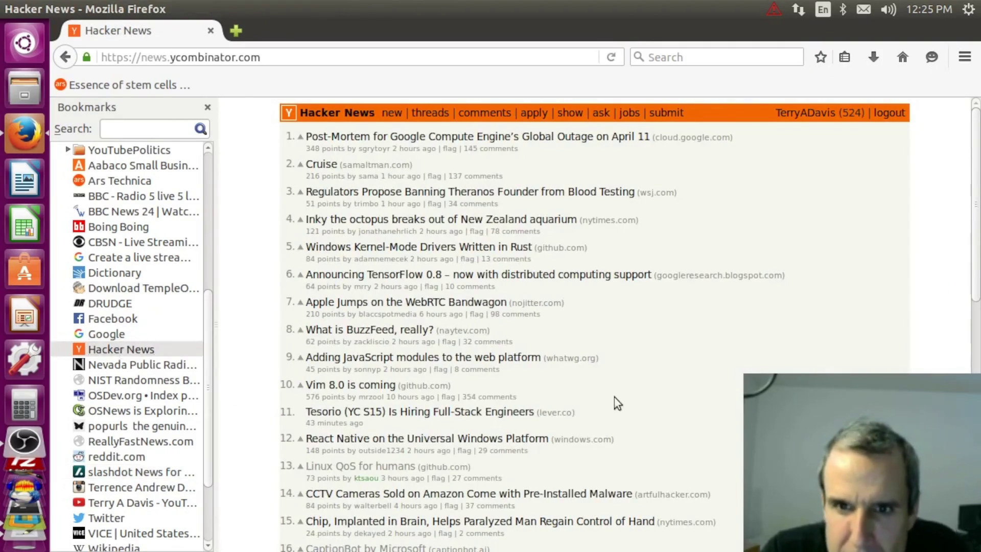
{"action": "scroll", "coordinate": [596, 373], "scroll_direction": "down", "scroll_amount": 5}
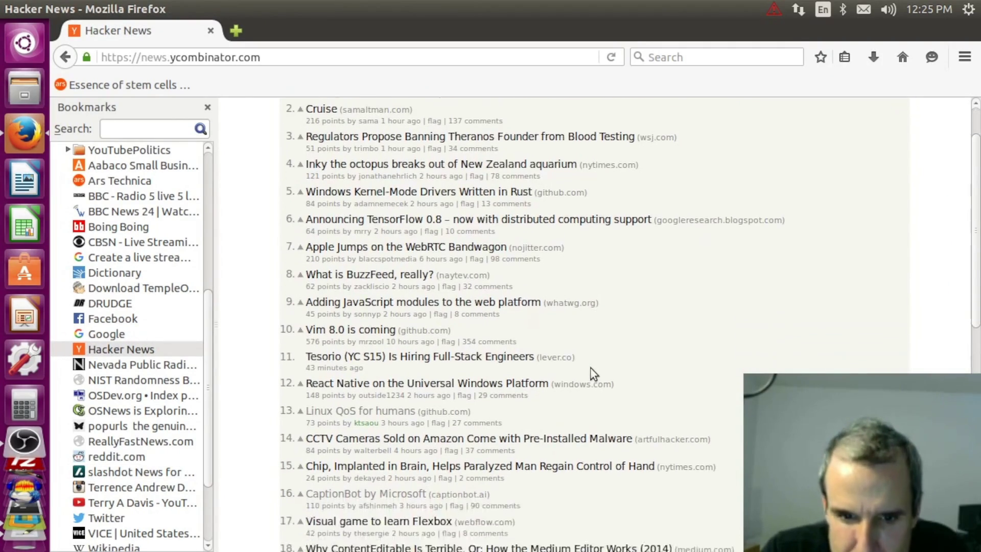
{"action": "scroll", "coordinate": [596, 373], "scroll_direction": "down", "scroll_amount": 9}
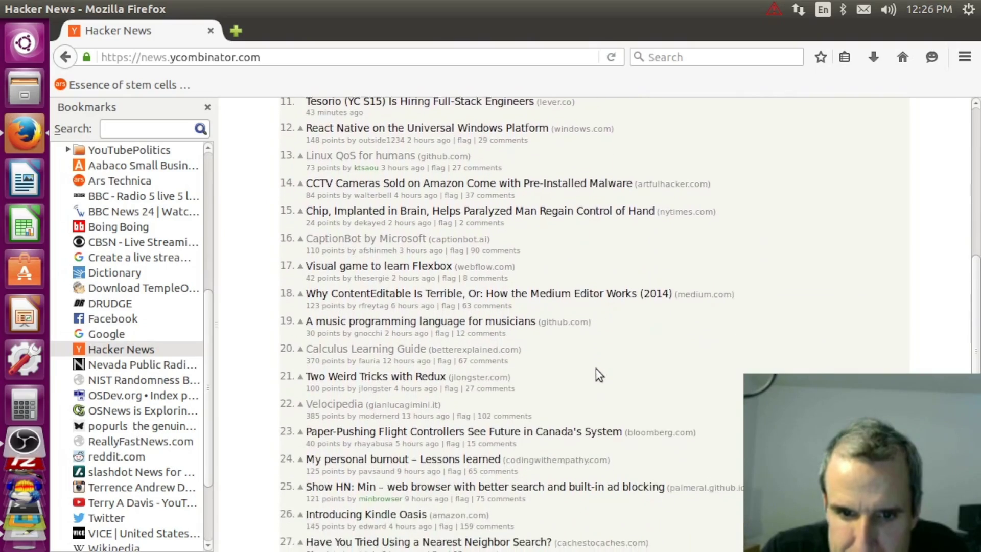
{"action": "scroll", "coordinate": [596, 367], "scroll_direction": "down", "scroll_amount": 4}
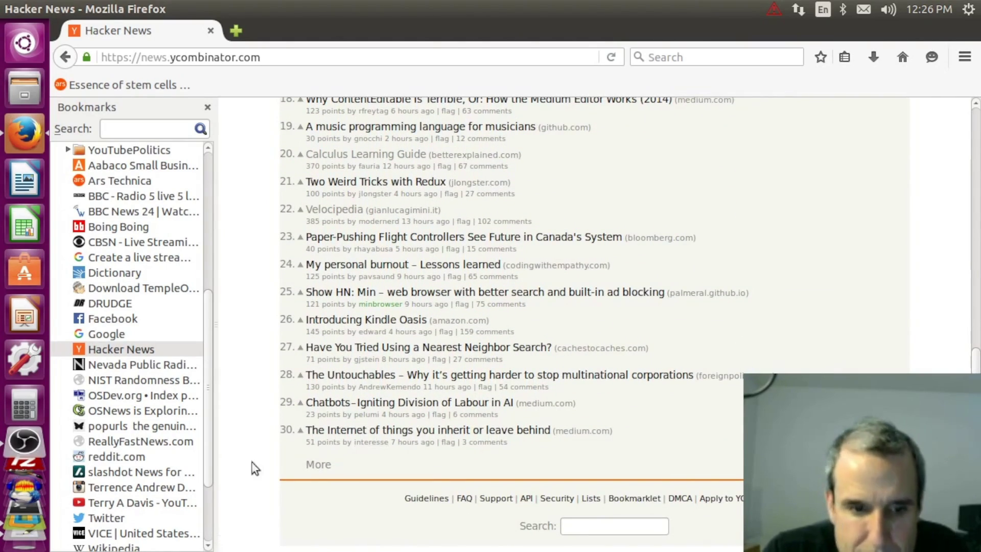
{"action": "scroll", "coordinate": [154, 478], "scroll_direction": "down", "scroll_amount": 2}
{"action": "scroll", "coordinate": [148, 485], "scroll_direction": "down", "scroll_amount": 1}
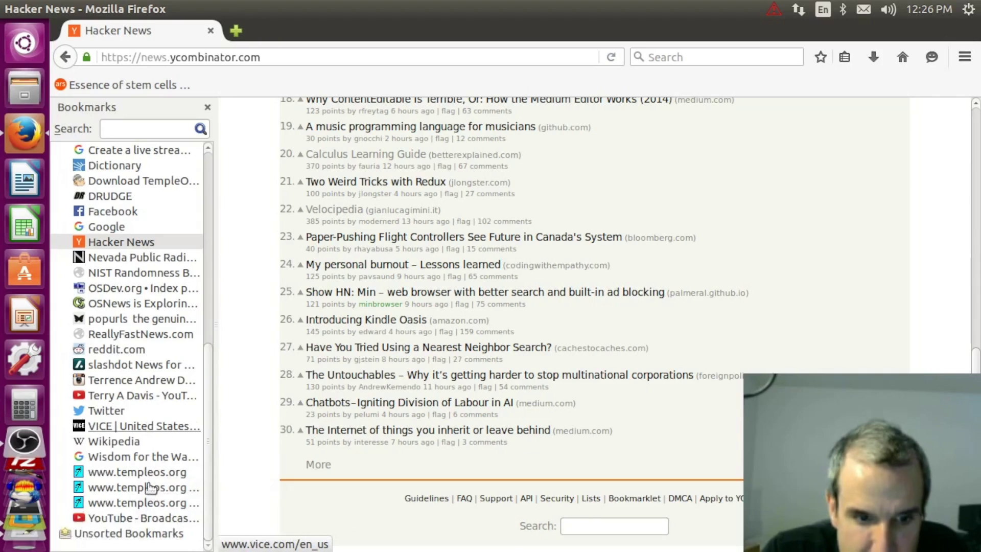
{"action": "left_click", "coordinate": [138, 522]}
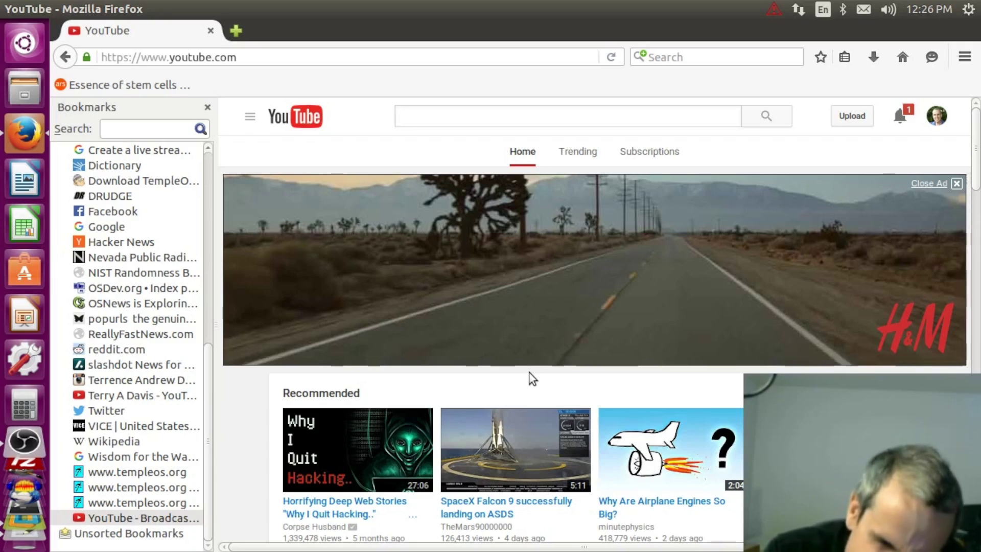
{"action": "mouse_move", "coordinate": [42, 495]}
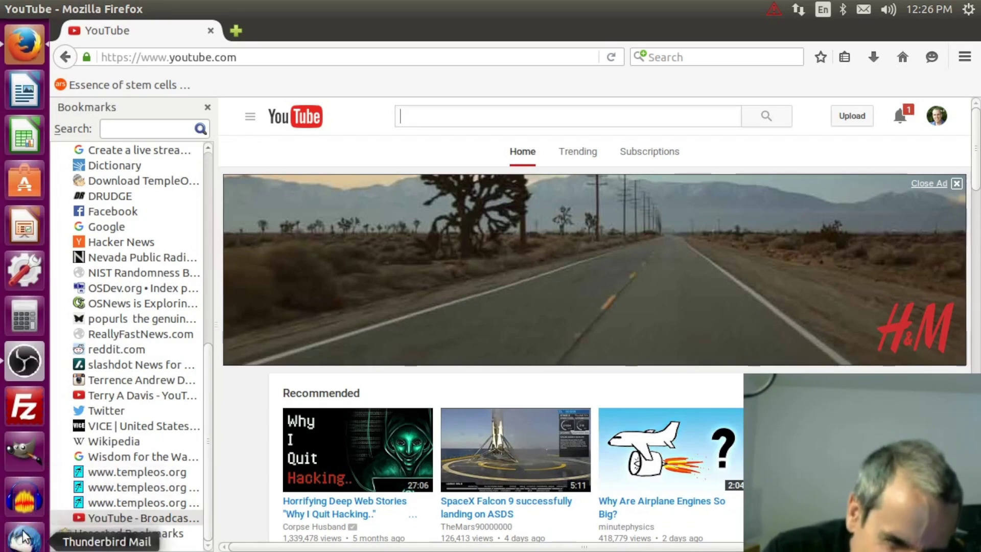
{"action": "left_click", "coordinate": [30, 444]}
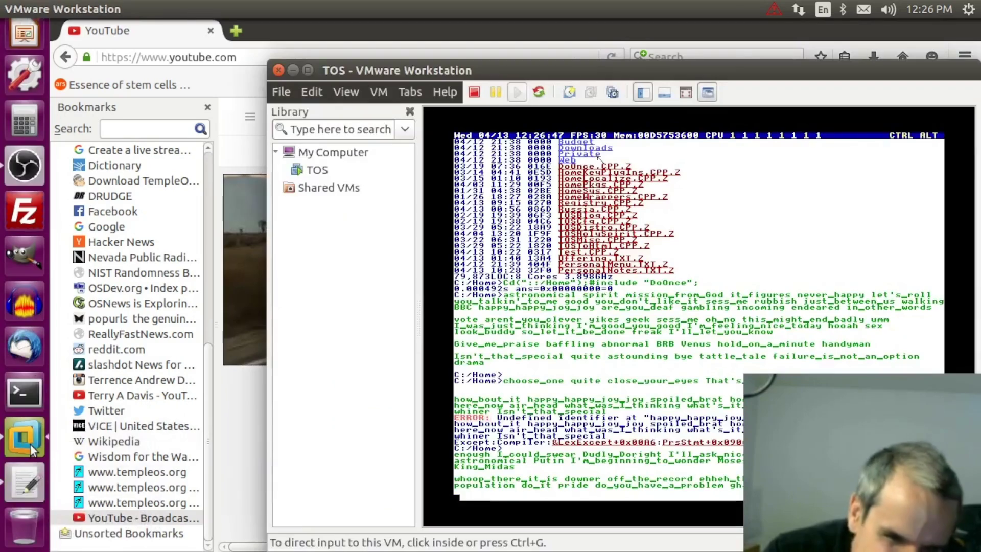
Step: Add a God-word line at a fresh TempleOS prompt, release the VM to view YouTube, then raise it again
{"action": "key", "text": "ctrl+g"}
{"action": "key", "text": "Return"}
{"action": "key", "text": "Return"}
{"action": "key", "text": "F7"}
{"action": "key", "text": "F7"}
{"action": "key", "text": "F7"}
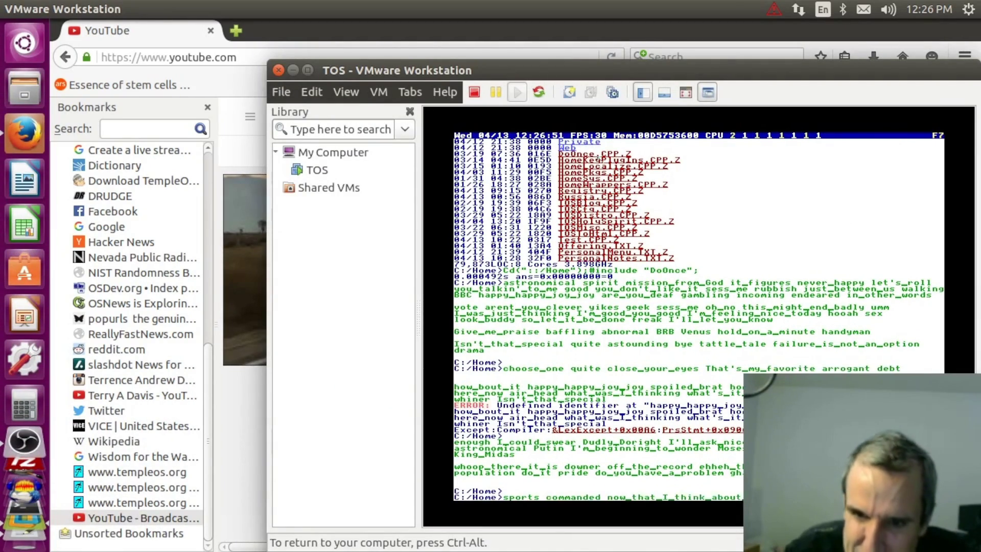
{"action": "key", "text": "F7"}
{"action": "key", "text": "F7"}
{"action": "key", "text": "F7"}
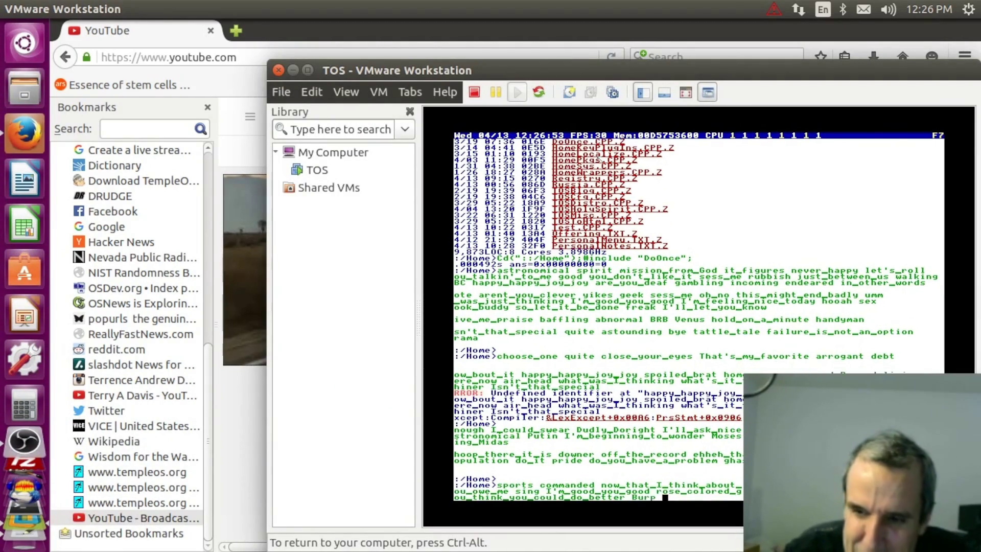
{"action": "key", "text": "ctrl+shift+Return"}
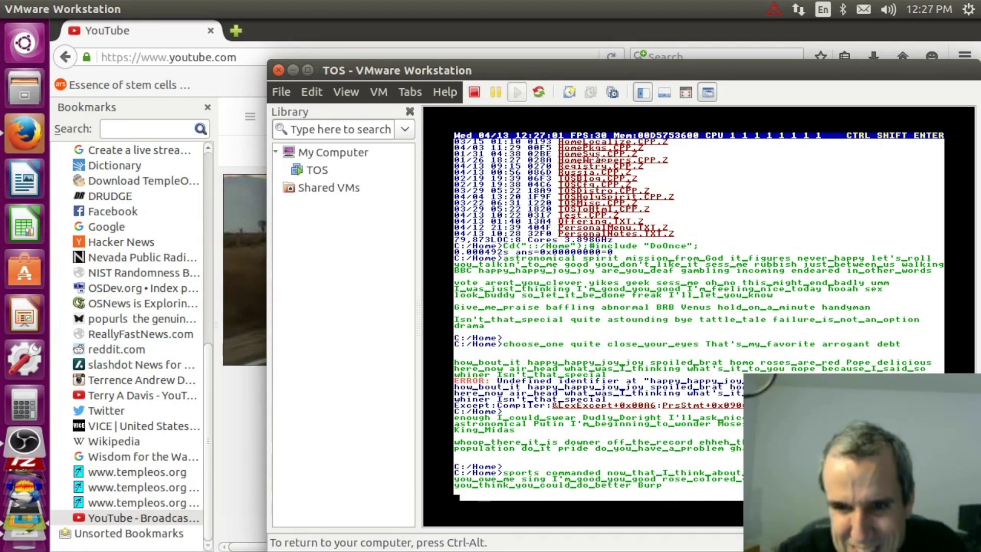
{"action": "key", "text": "ctrl+alt"}
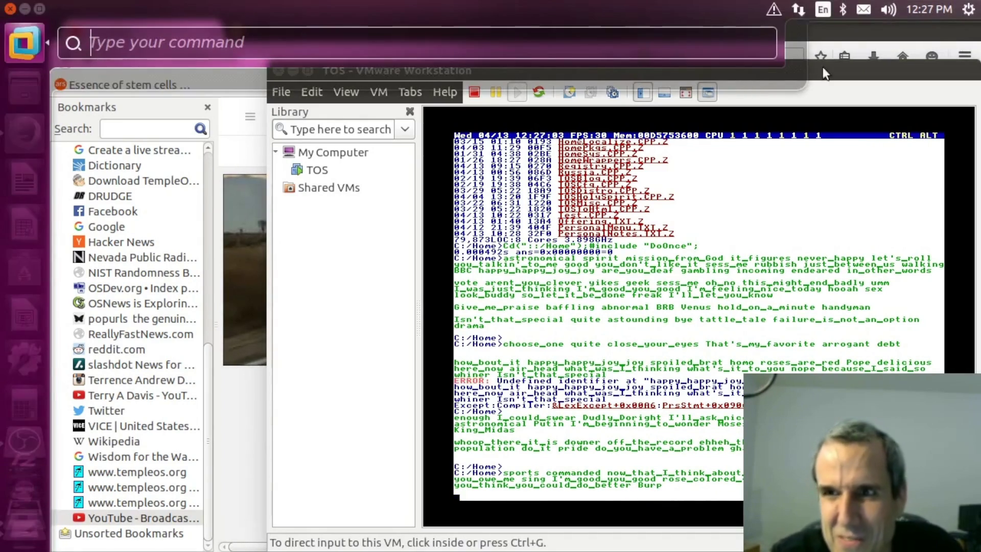
{"action": "key", "text": "Escape"}
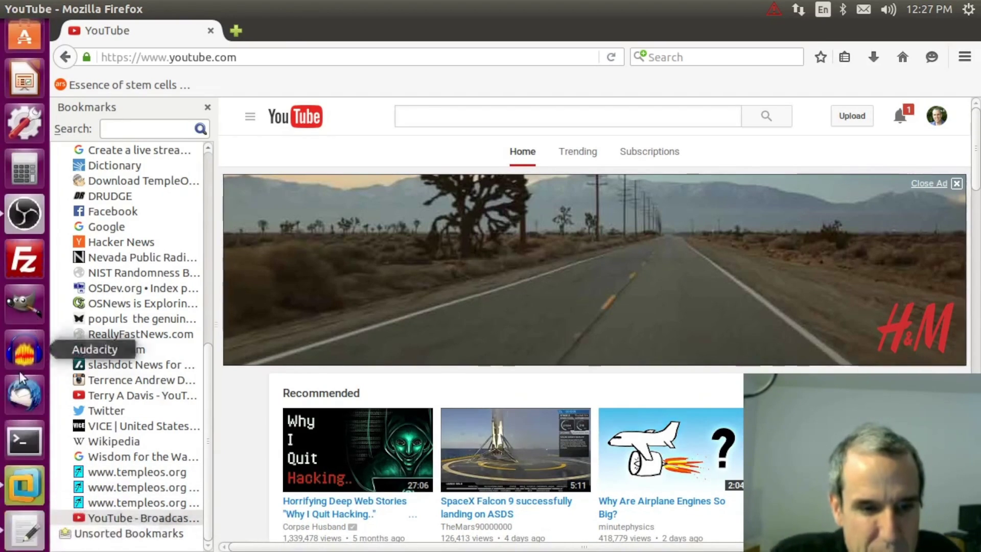
{"action": "left_click", "coordinate": [23, 492]}
Step: Add a God-word line starting 'pick_me_pick_me Moses qed hooah', then leave a new empty line with VM input regrabbed
{"action": "left_click_drag", "start_coordinate": [685, 335], "coordinate": [673, 75]}
{"action": "left_click", "coordinate": [643, 247]}
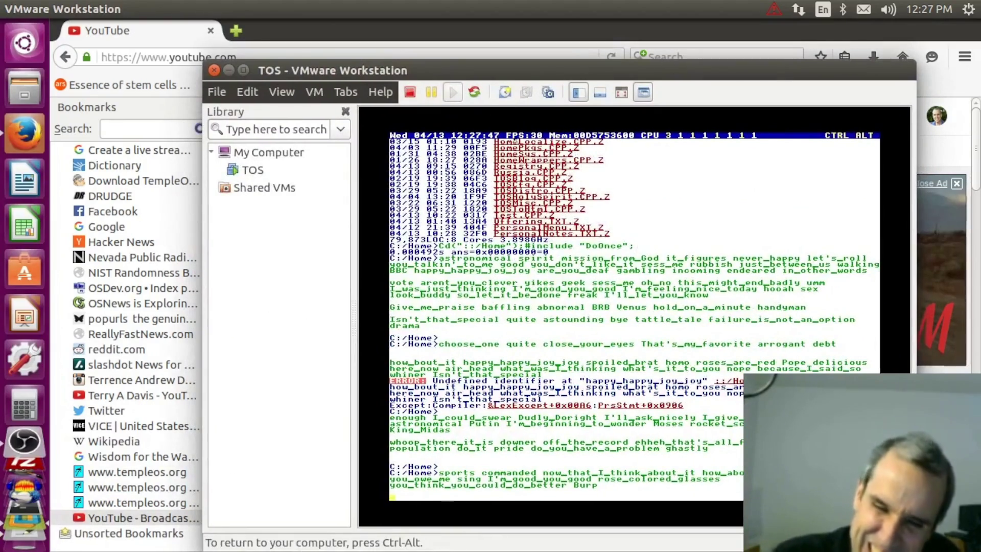
{"action": "mouse_move", "coordinate": [521, 136]}
{"action": "key", "text": "Return"}
{"action": "key", "text": "F7"}
{"action": "key", "text": "F7"}
{"action": "key", "text": "F7"}
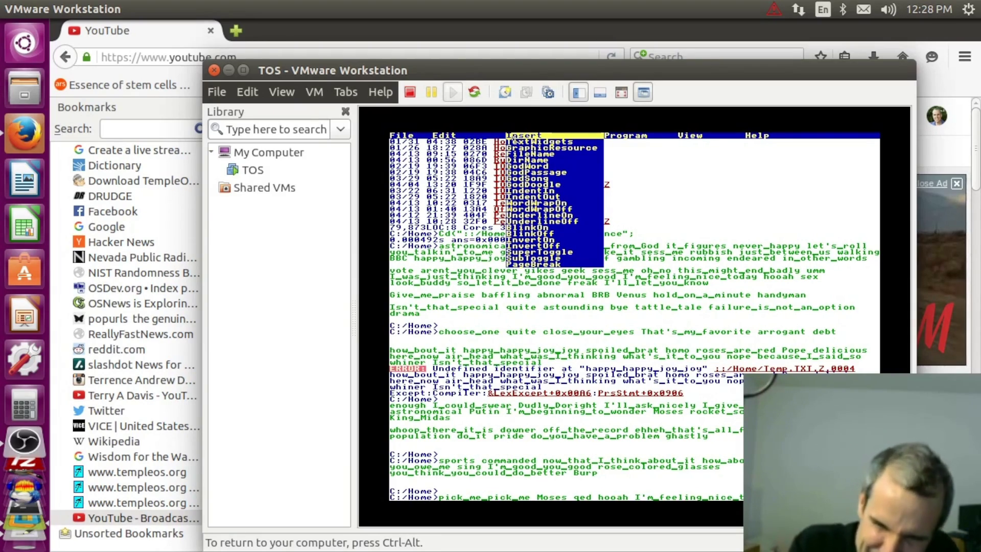
{"action": "key", "text": "F7"}
{"action": "key", "text": "F7"}
{"action": "key", "text": "F7"}
{"action": "key", "text": "F7"}
{"action": "key", "text": "F7"}
{"action": "key", "text": "F7"}
{"action": "key", "text": "F7"}
{"action": "key", "text": "F7"}
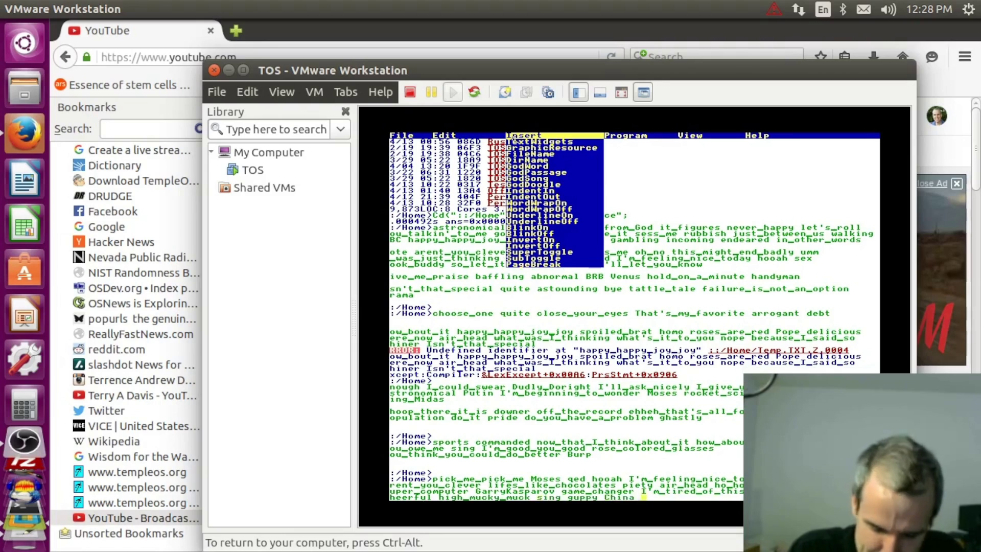
{"action": "key", "text": "Return"}
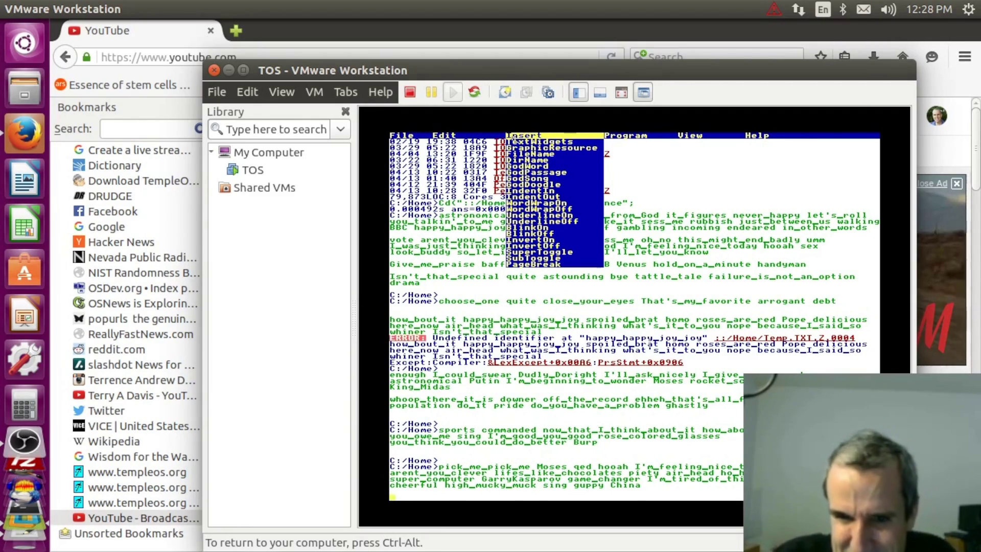
{"action": "key", "text": "ctrl+alt"}
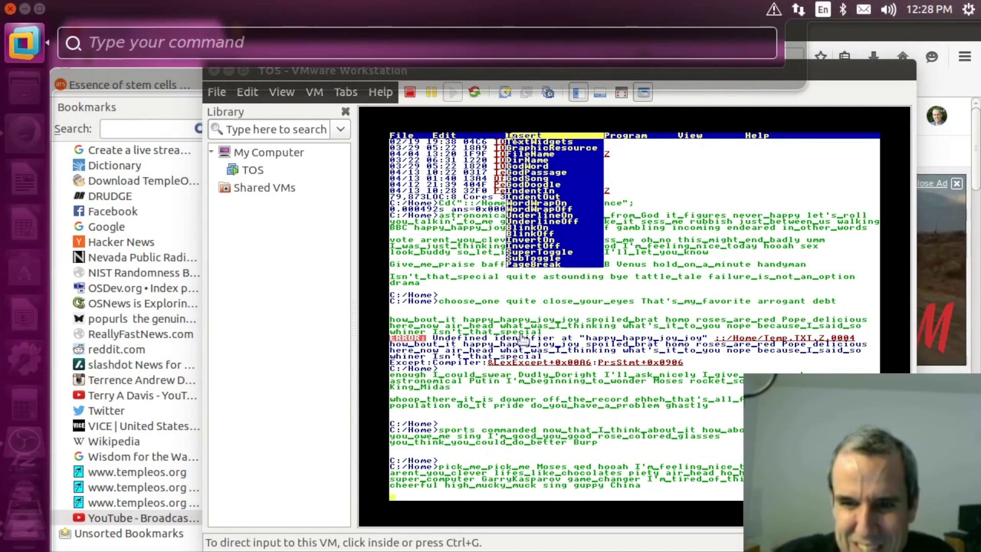
{"action": "left_click", "coordinate": [463, 311]}
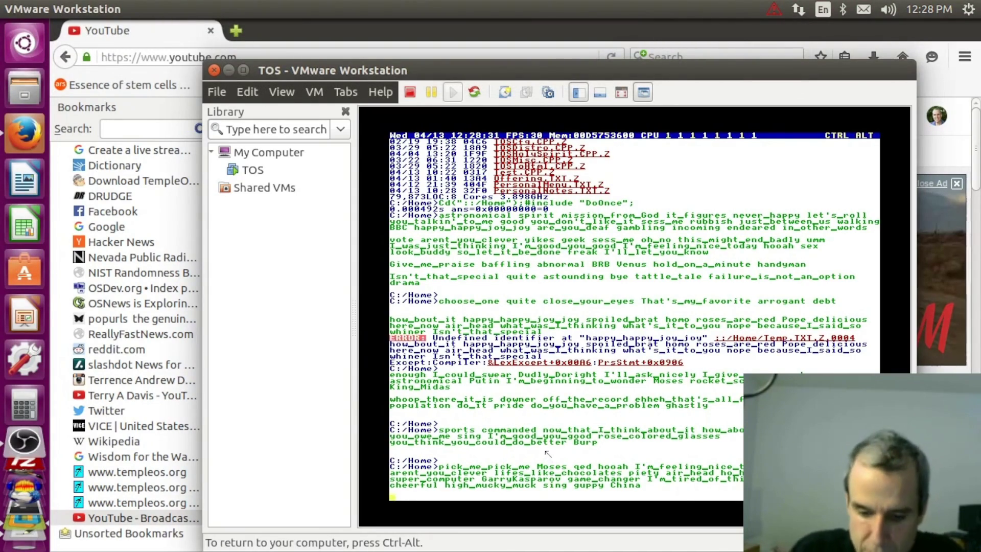
Step: Add a God-word line beginning 'commanded' at a new TempleOS prompt, then regain VM input
{"action": "key", "text": "Return"}
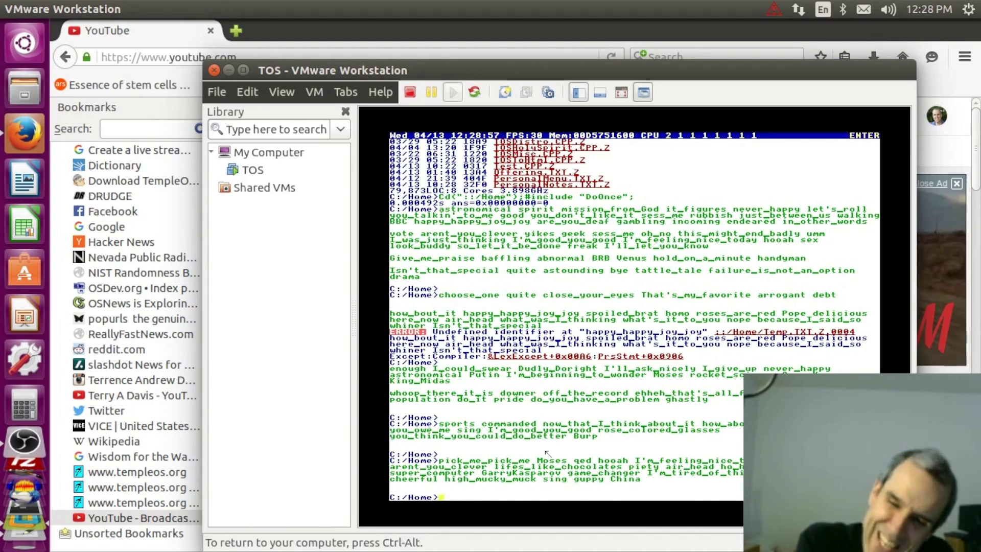
{"action": "key", "text": "F7"}
{"action": "key", "text": "F7"}
{"action": "key", "text": "F7"}
{"action": "key", "text": "F7"}
{"action": "key", "text": "F7"}
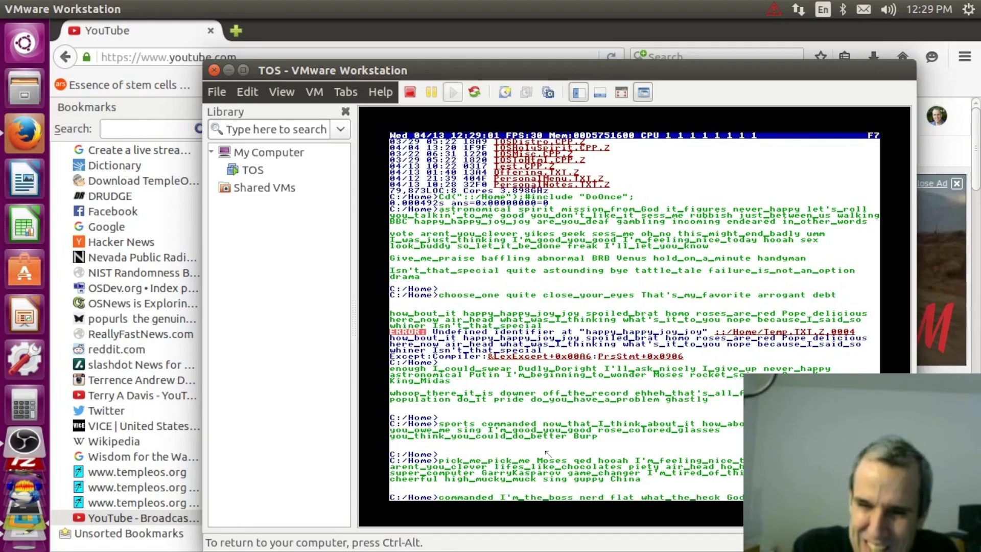
{"action": "key", "text": "F7"}
{"action": "key", "text": "F7"}
{"action": "key", "text": "F7"}
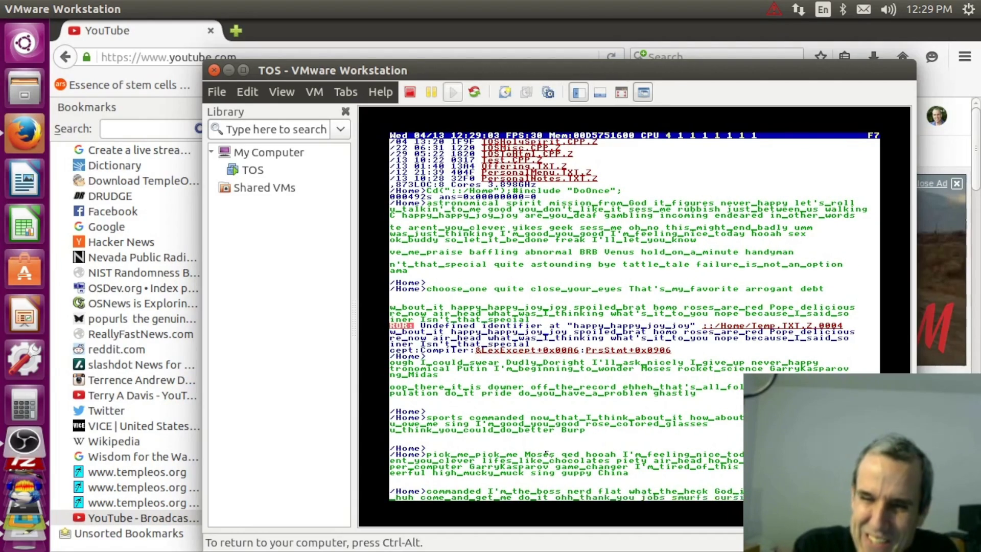
{"action": "key", "text": "ctrl+shift+Return"}
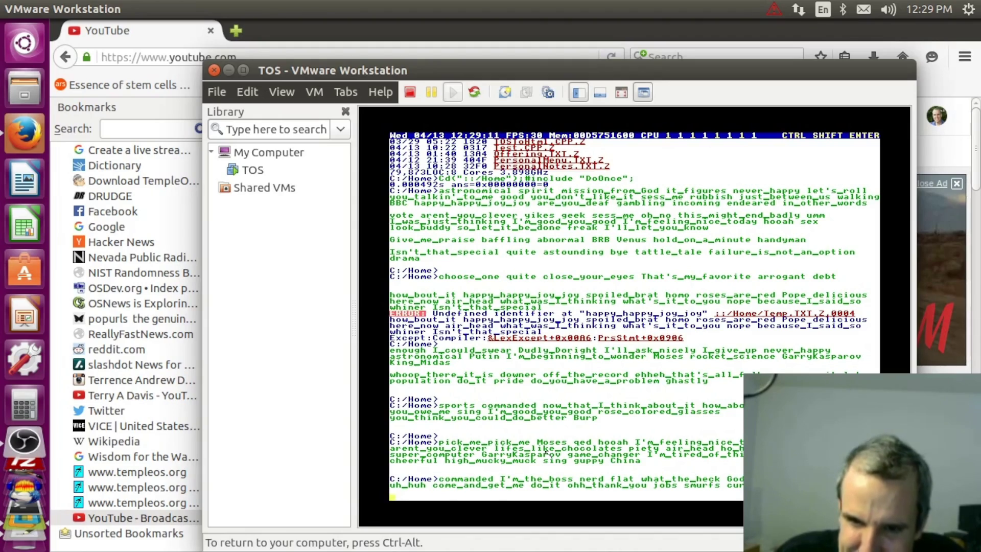
{"action": "key", "text": "ctrl+alt"}
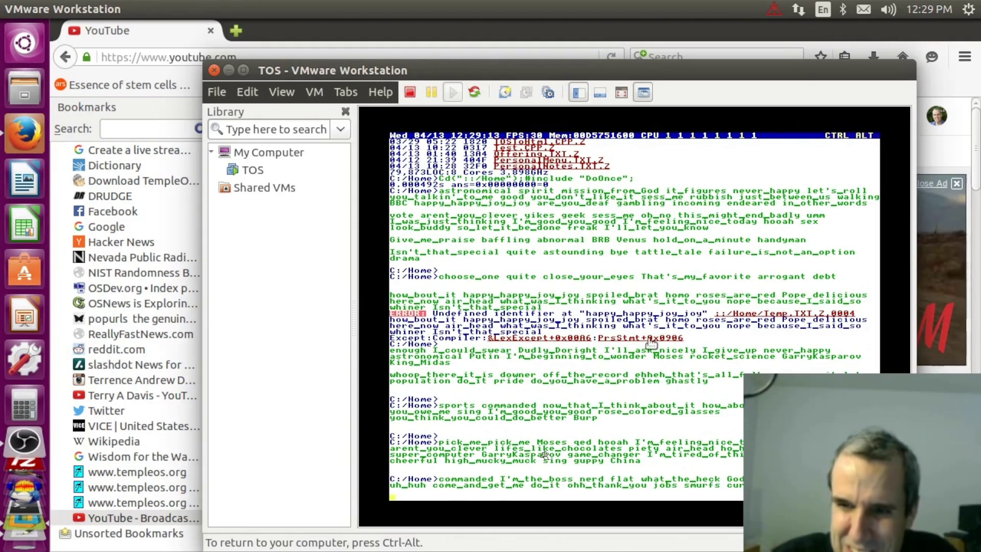
{"action": "left_click", "coordinate": [829, 83]}
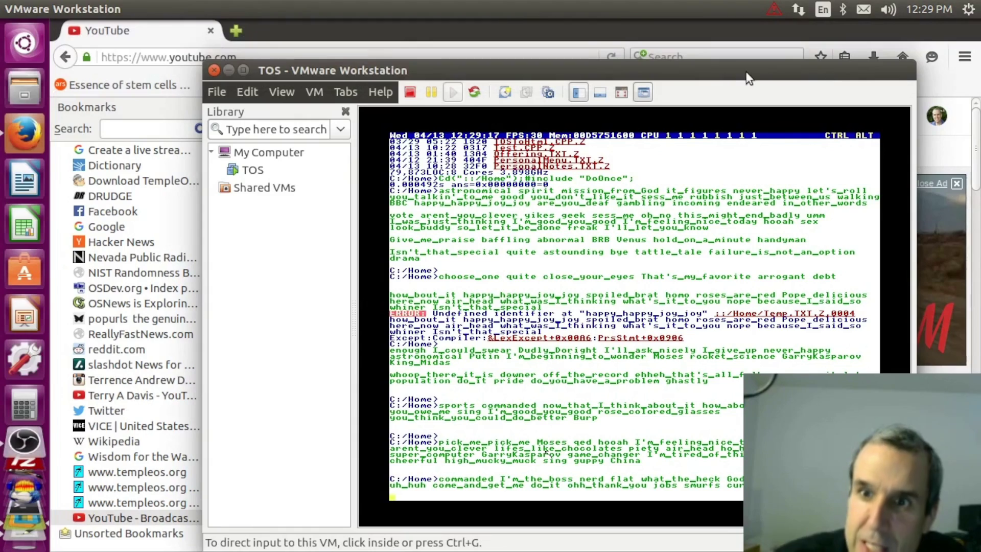
{"action": "left_click", "coordinate": [672, 235]}
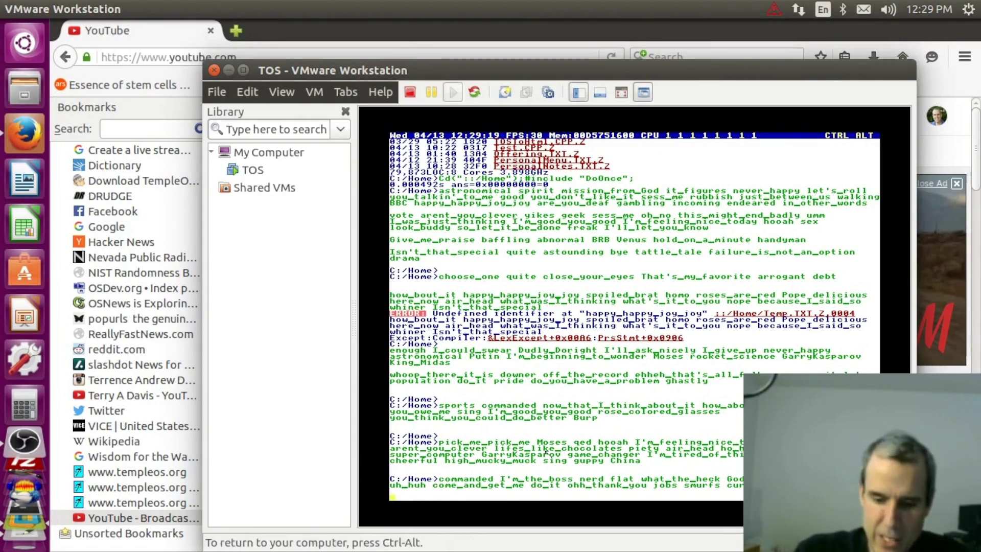
Step: Add two more God-word lines, beginning 'how_do_I_put_this' and 'smurfs', then release the VM
{"action": "key", "text": "Return"}
{"action": "key", "text": "F7"}
{"action": "key", "text": "F7"}
{"action": "key", "text": "F7"}
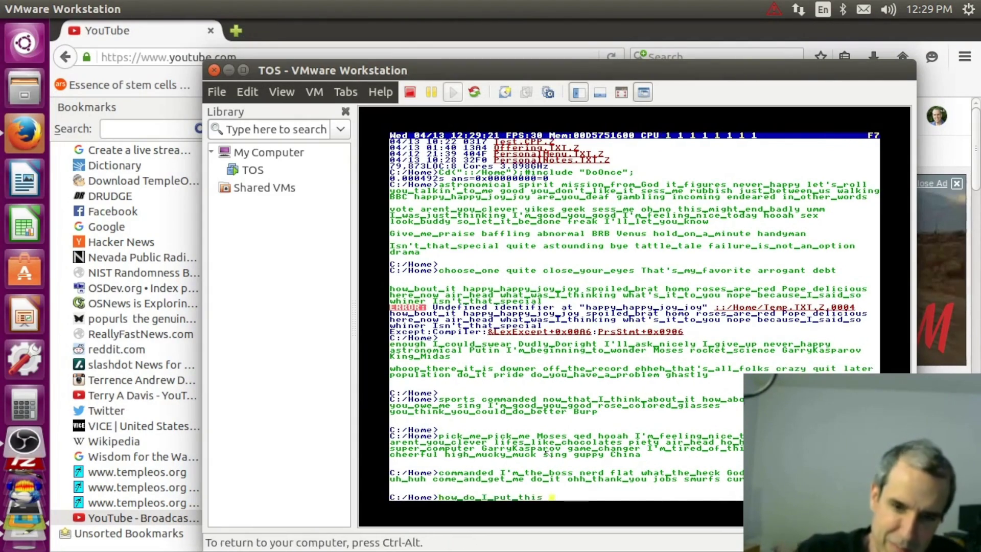
{"action": "key", "text": "F7"}
{"action": "key", "text": "F7"}
{"action": "key", "text": "F7"}
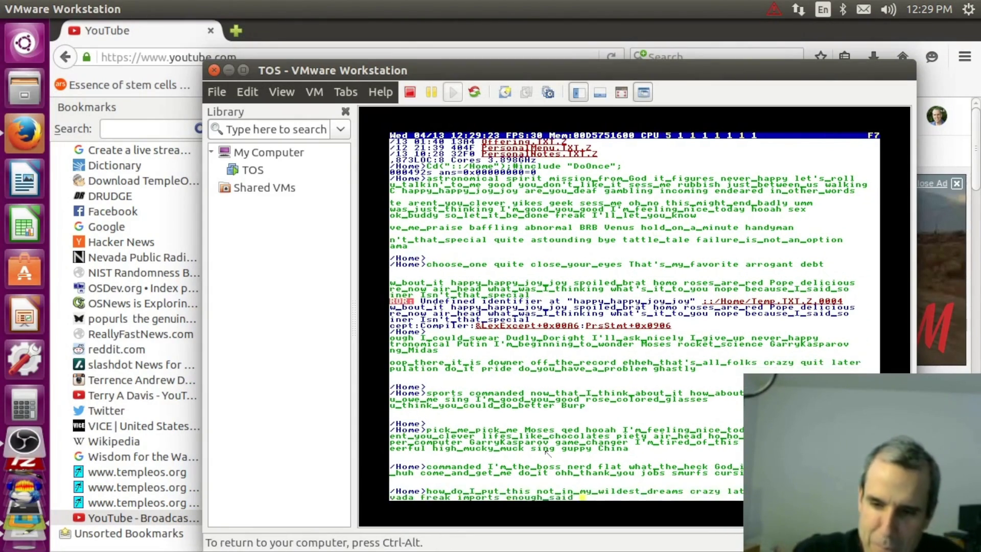
{"action": "key", "text": "ctrl+shift+Return"}
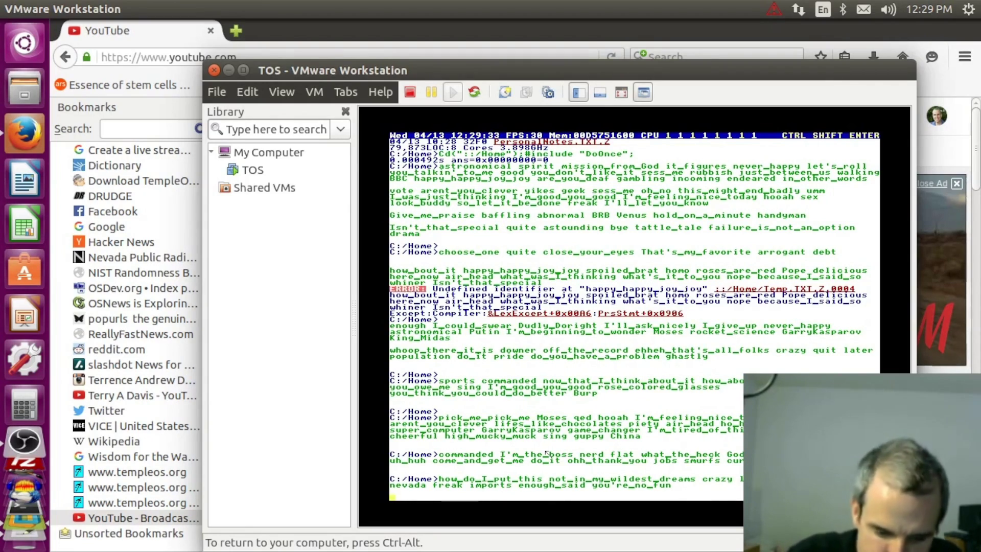
{"action": "key", "text": "F7"}
{"action": "key", "text": "F7"}
{"action": "key", "text": "F7"}
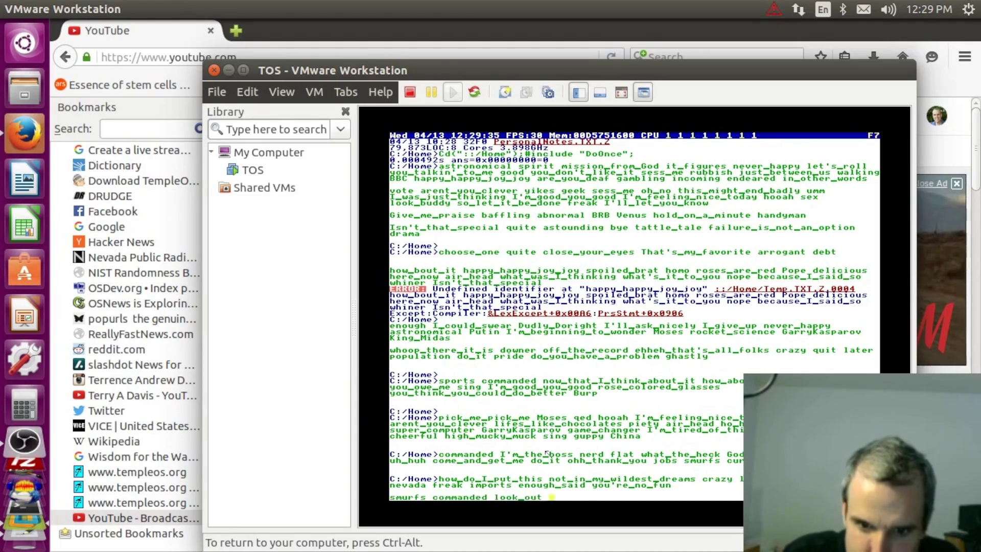
{"action": "key", "text": "F7"}
{"action": "key", "text": "F7"}
{"action": "key", "text": "F7"}
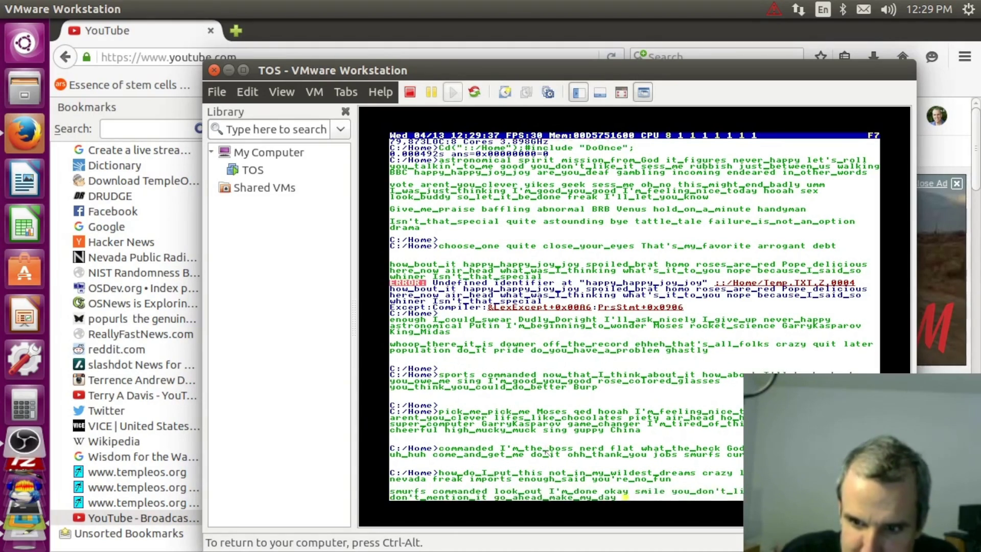
{"action": "key", "text": "F7"}
{"action": "key", "text": "F7"}
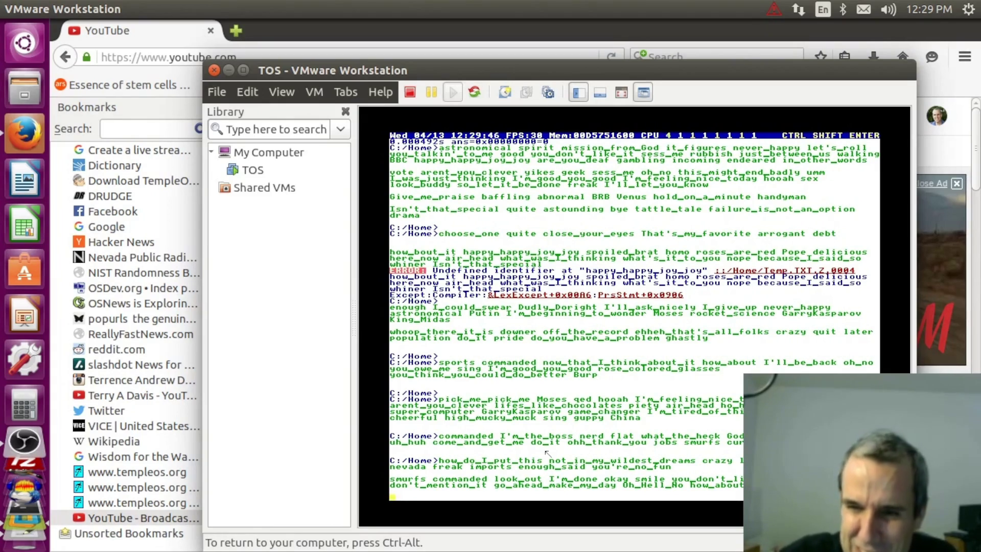
{"action": "key", "text": "ctrl+alt"}
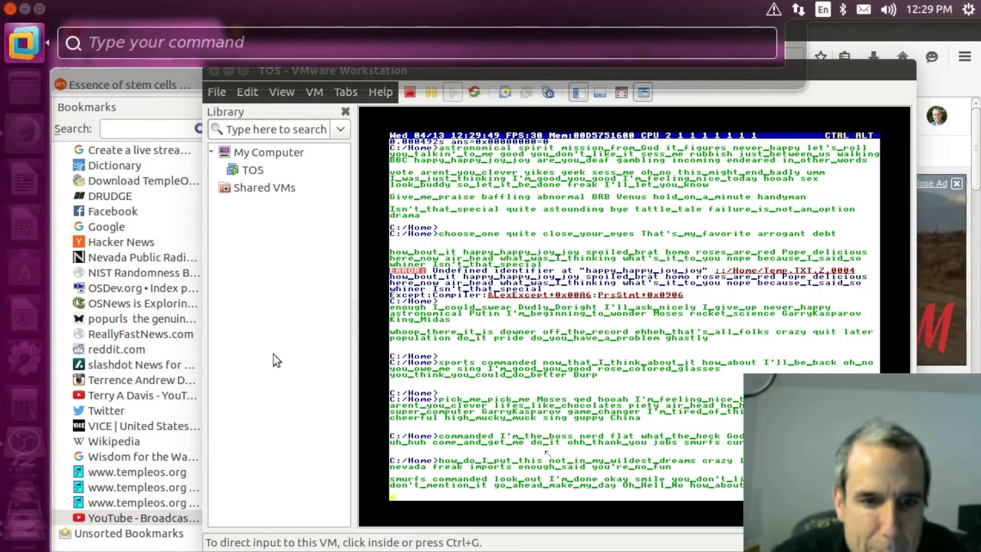
{"action": "key", "text": "Escape"}
Step: Shift the VM right, bring Firefox forward, visit Slashdot, then scroll the reddit front page
{"action": "left_click_drag", "start_coordinate": [471, 66], "coordinate": [523, 66]}
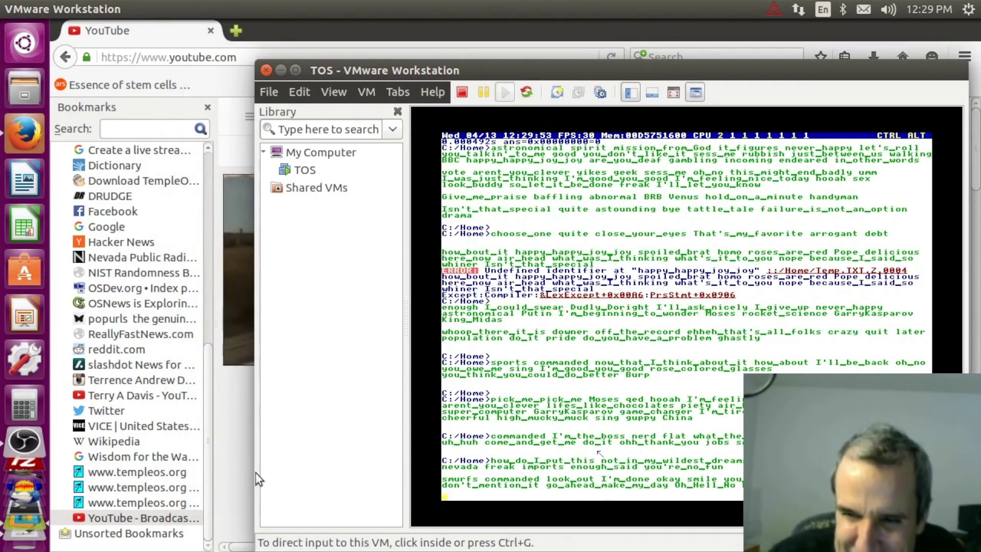
{"action": "left_click", "coordinate": [237, 443]}
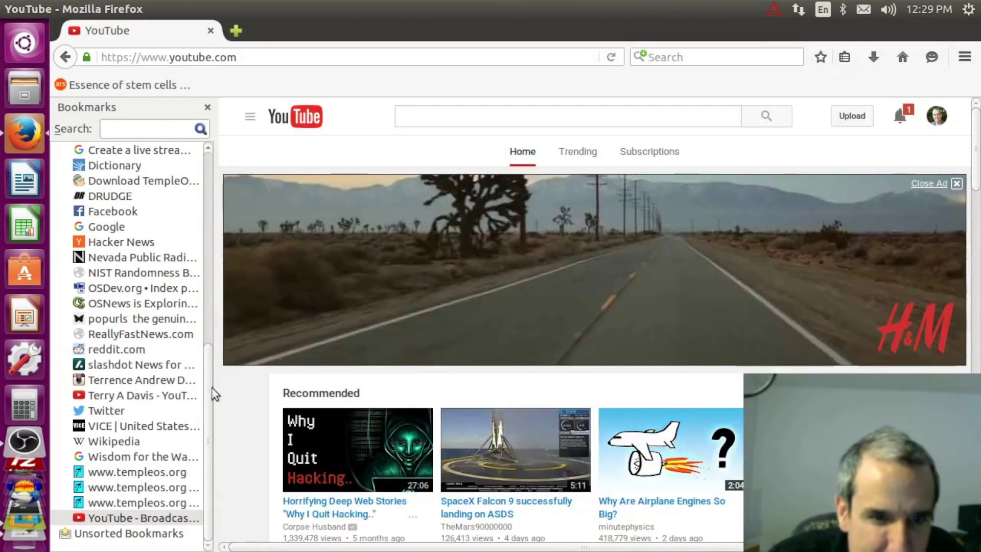
{"action": "left_click", "coordinate": [152, 366]}
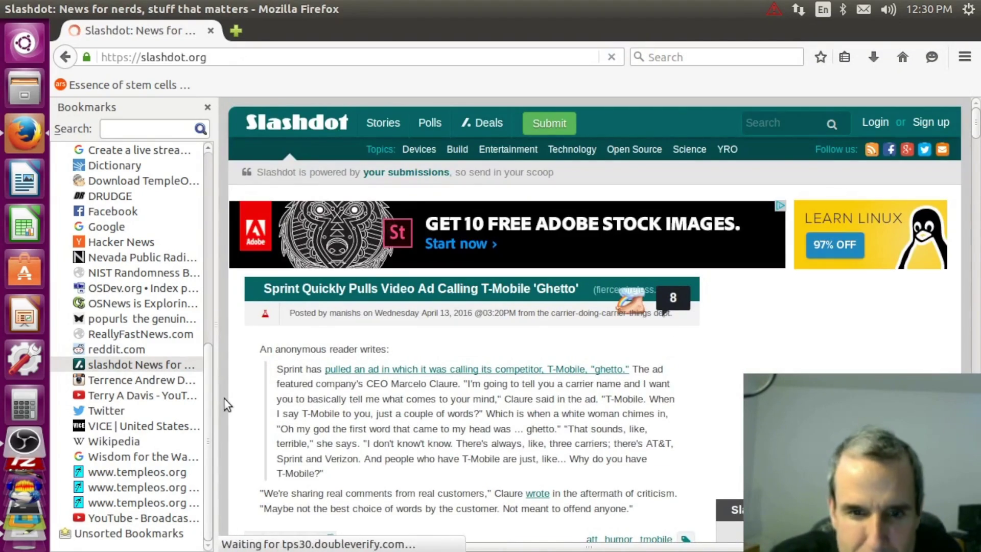
{"action": "left_click", "coordinate": [131, 350]}
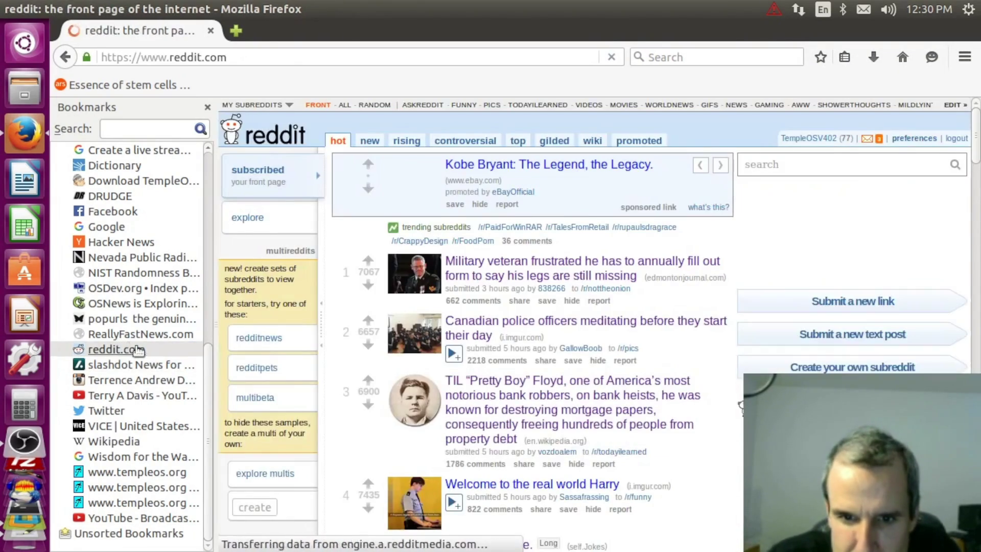
{"action": "scroll", "coordinate": [555, 441], "scroll_direction": "down", "scroll_amount": 6}
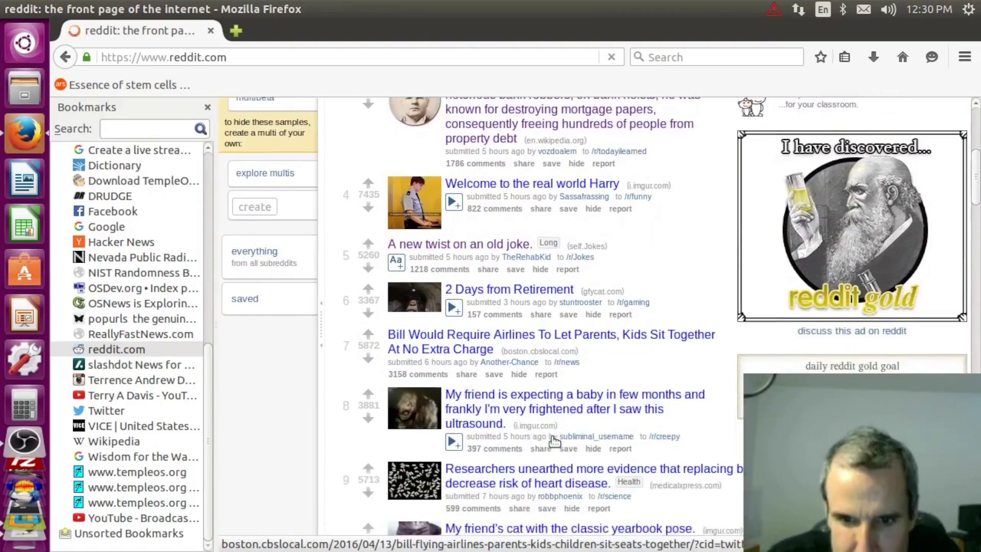
{"action": "scroll", "coordinate": [555, 441], "scroll_direction": "down", "scroll_amount": 5}
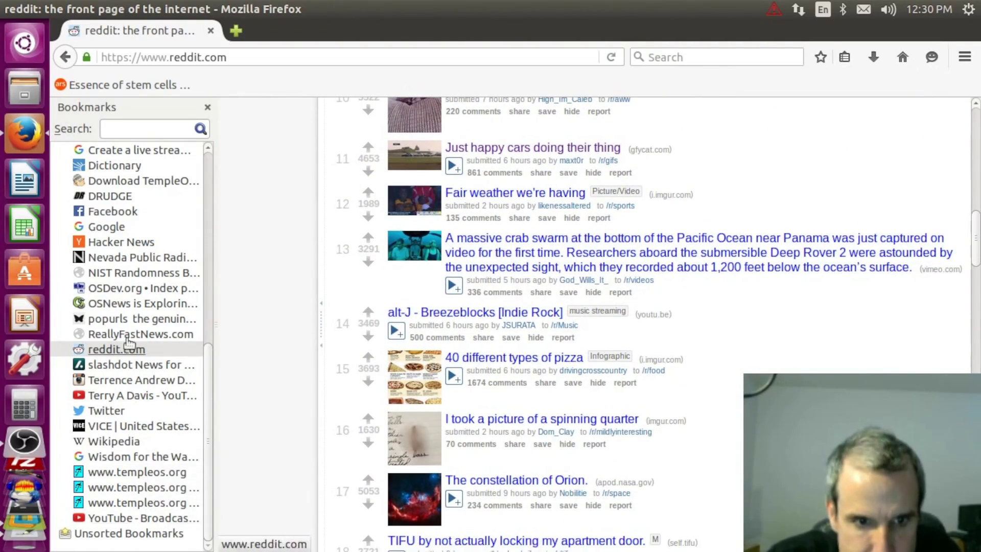
{"action": "left_click", "coordinate": [121, 228]}
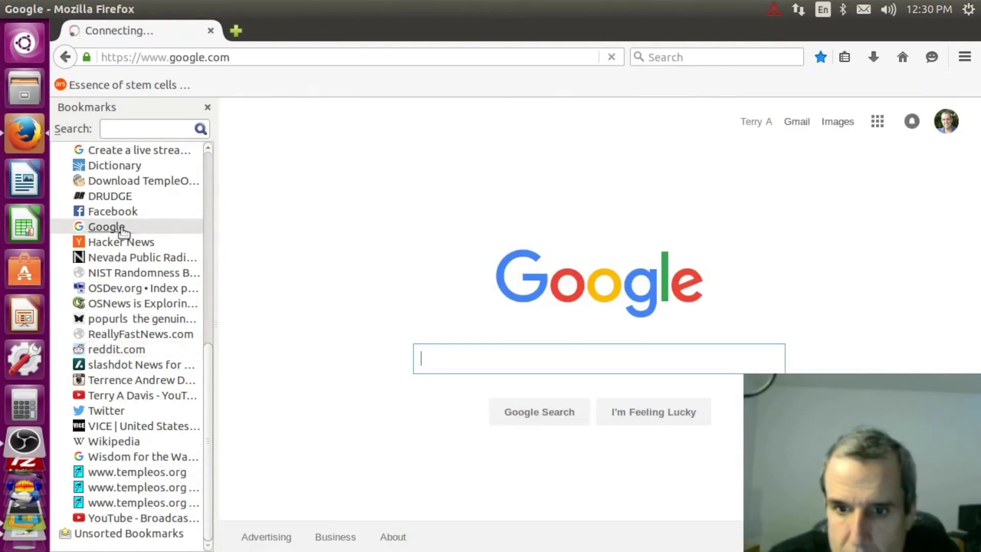
Step: Search Google for XEON, scroll the results, and close Firefox to reveal the VM
{"action": "type", "text": "XEON"}
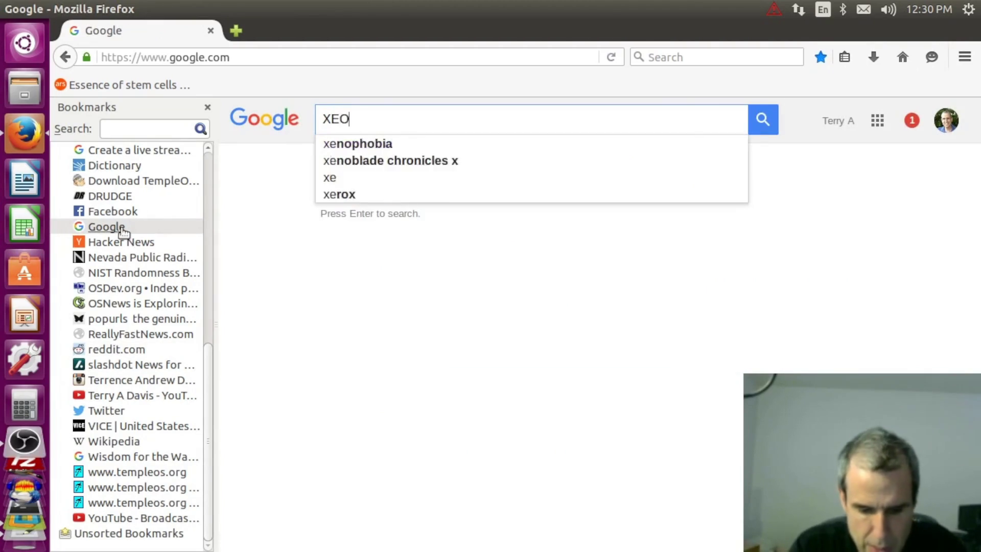
{"action": "key", "text": "Return"}
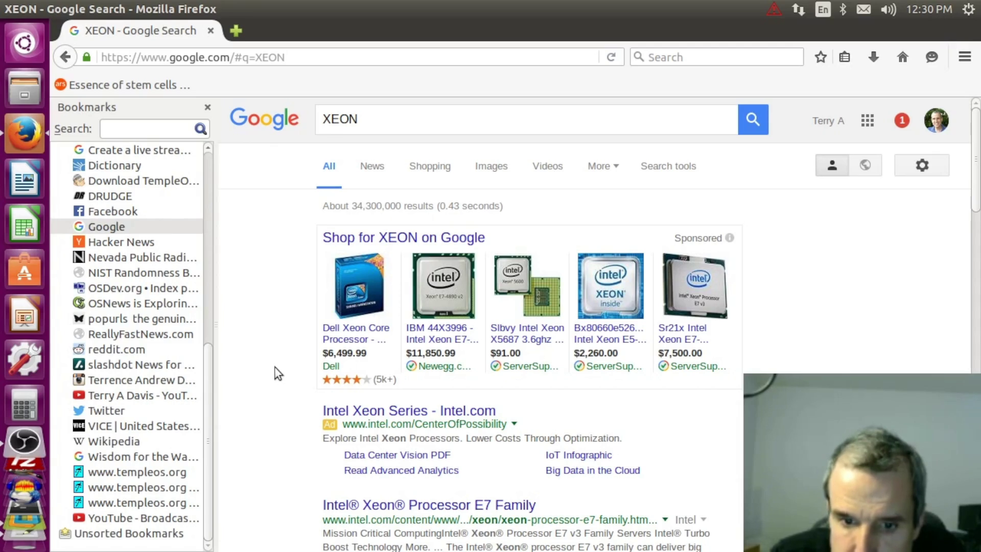
{"action": "scroll", "coordinate": [283, 372], "scroll_direction": "down", "scroll_amount": 3}
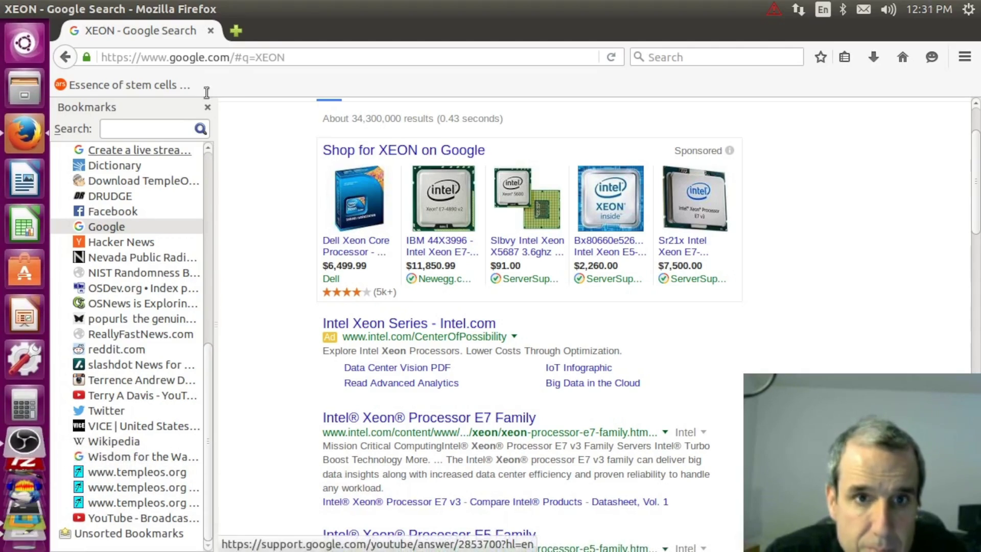
{"action": "left_click", "coordinate": [211, 30]}
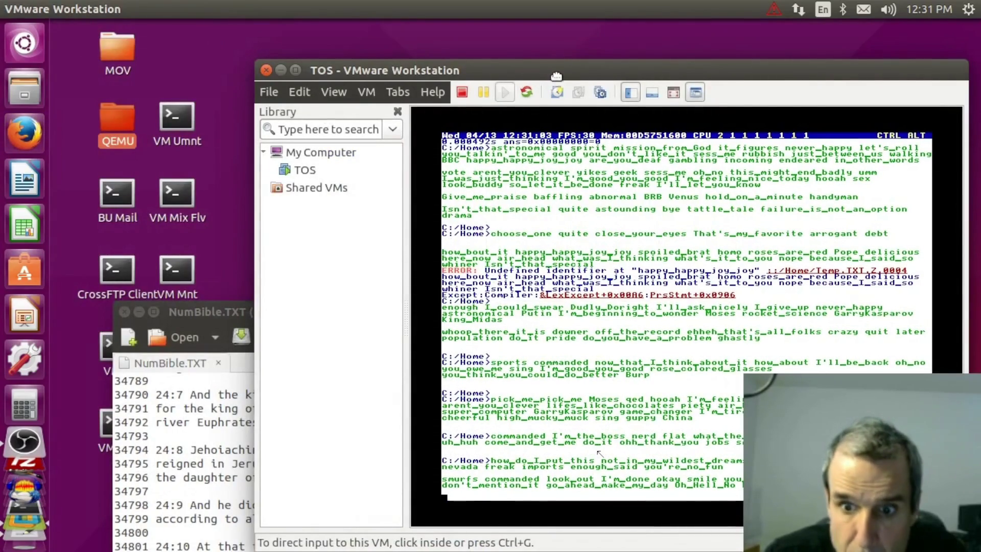
Step: Shuffle the VM, NumBible.TXT and QEMU folder windows until TempleOS sits in front, then enter a blank line
{"action": "left_click_drag", "start_coordinate": [557, 75], "coordinate": [557, 63]}
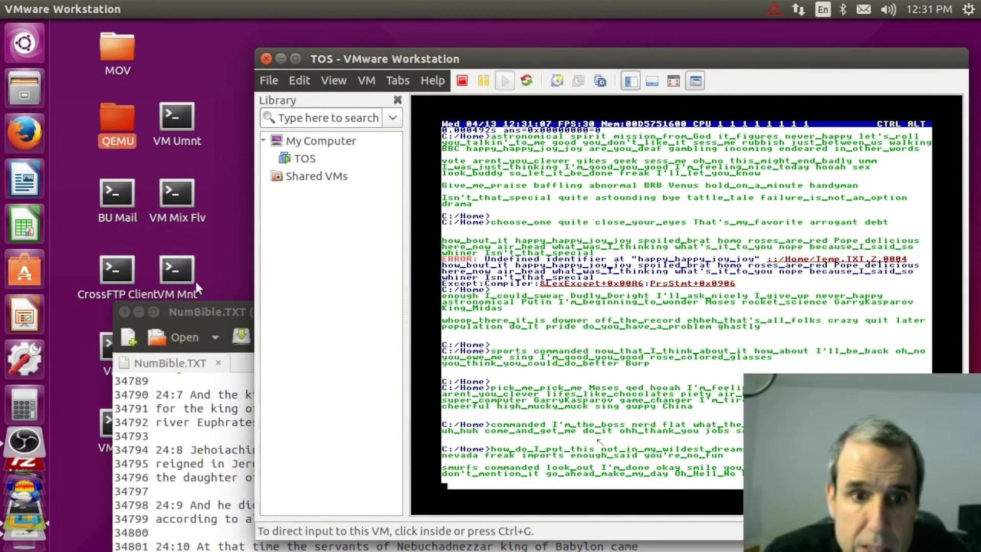
{"action": "mouse_move", "coordinate": [197, 306]}
{"action": "left_mouse_down"}
{"action": "mouse_move", "coordinate": [220, 281]}
{"action": "mouse_move", "coordinate": [259, 342]}
{"action": "mouse_move", "coordinate": [266, 397]}
{"action": "mouse_move", "coordinate": [269, 390]}
{"action": "mouse_move", "coordinate": [237, 403]}
{"action": "left_mouse_up"}
{"action": "double_click", "coordinate": [118, 121]}
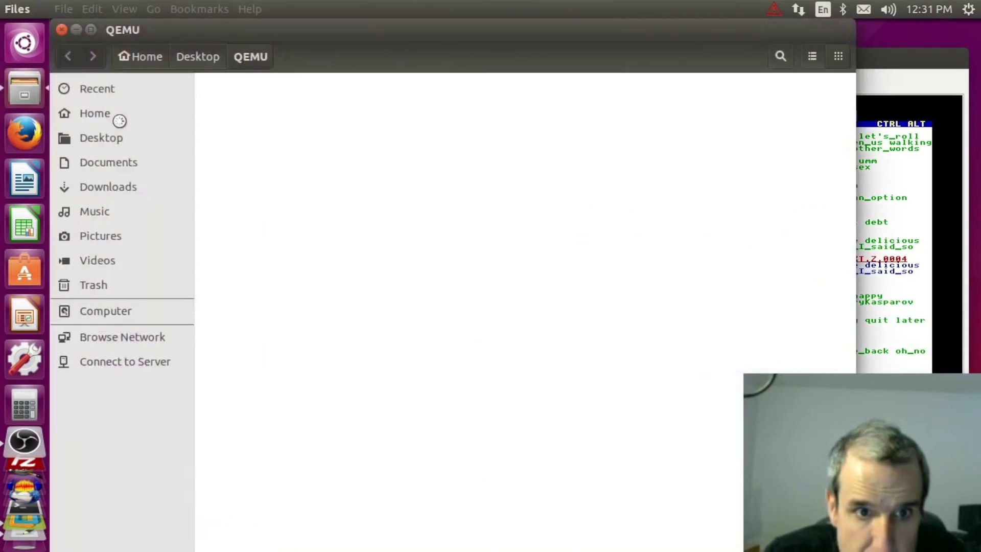
{"action": "left_click", "coordinate": [875, 55]}
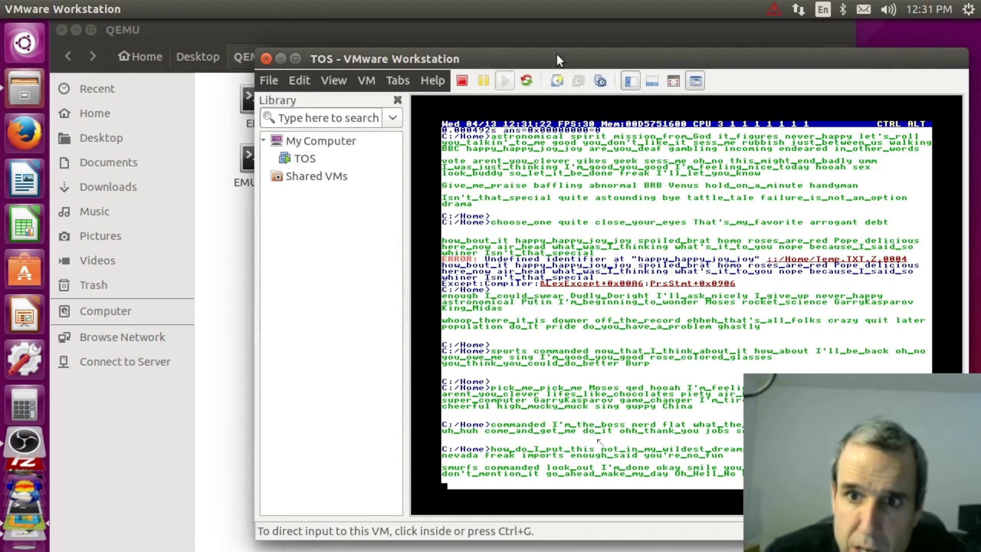
{"action": "mouse_move", "coordinate": [557, 55]}
{"action": "left_mouse_down"}
{"action": "mouse_move", "coordinate": [568, 106]}
{"action": "mouse_move", "coordinate": [596, 118]}
{"action": "left_mouse_up"}
{"action": "left_click", "coordinate": [478, 29]}
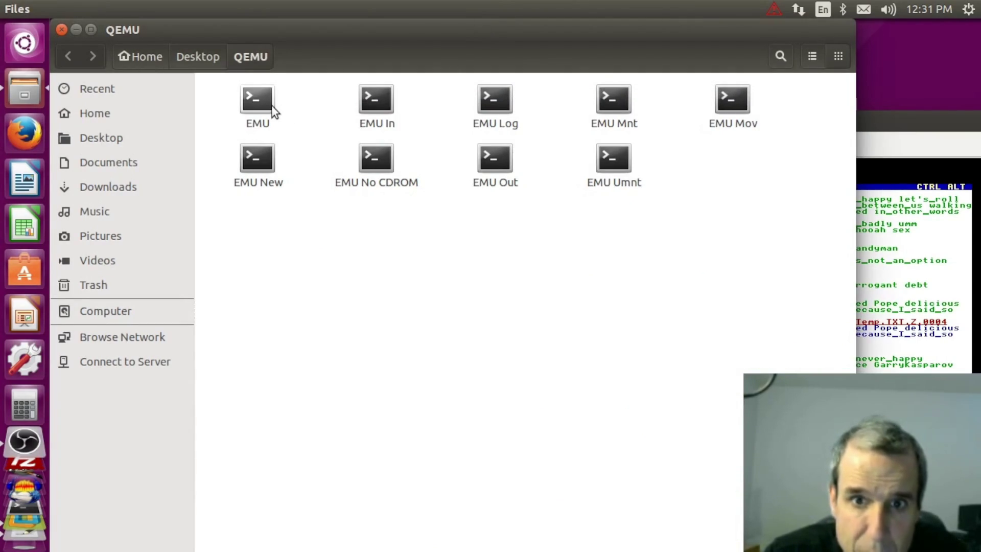
{"action": "left_click", "coordinate": [895, 130]}
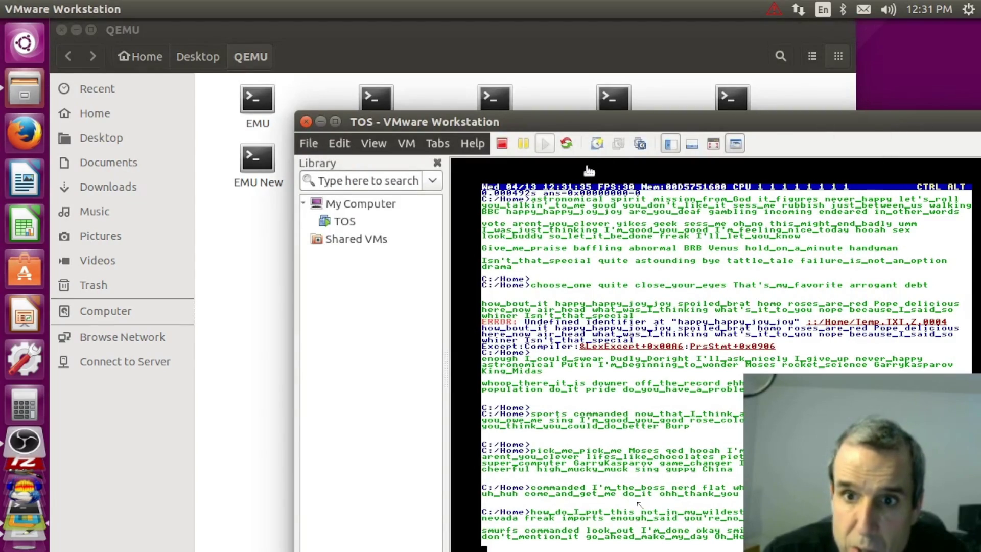
{"action": "left_click", "coordinate": [449, 30]}
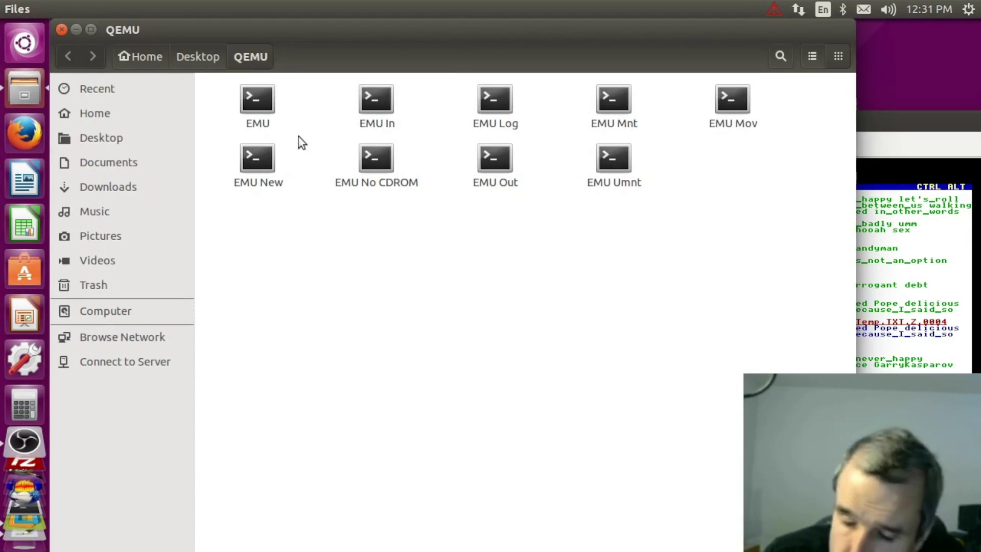
{"action": "left_click", "coordinate": [920, 118]}
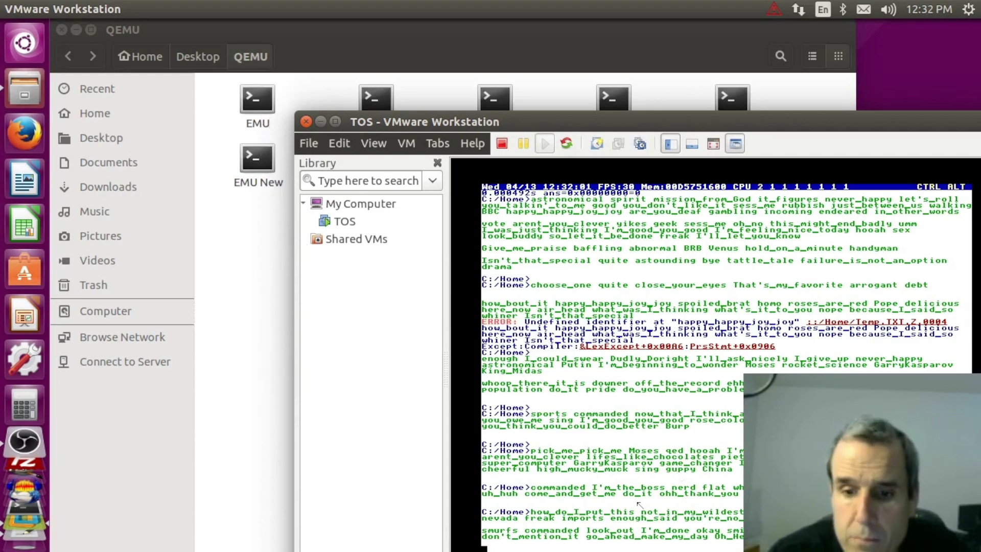
{"action": "key", "text": "Return"}
{"action": "key", "text": "Return"}
{"action": "key", "text": "Return"}
Step: List the /Kernel/BlkDev directory from the Ctrl+M personal menu
{"action": "key", "text": "ctrl+m"}
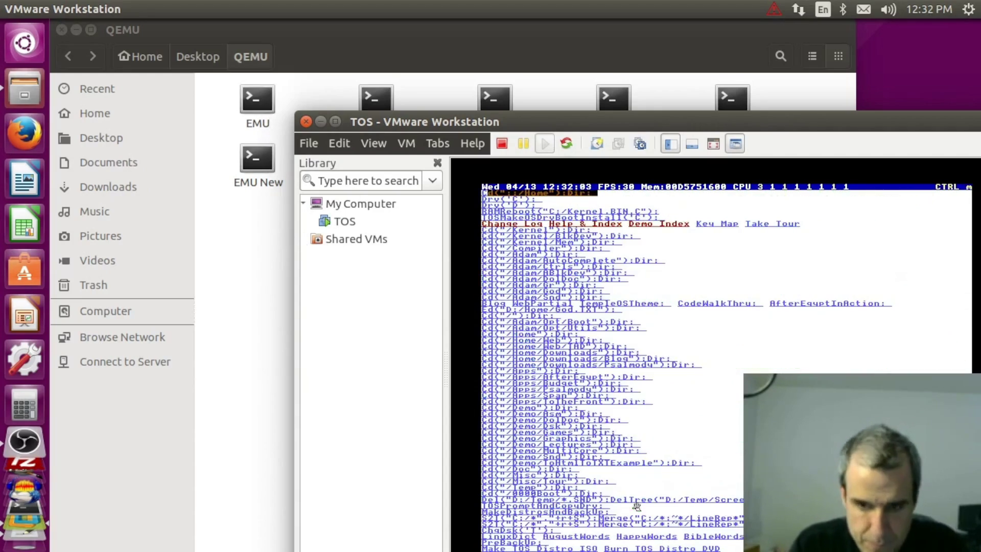
{"action": "key", "text": "Down"}
{"action": "key", "text": "Down"}
{"action": "key", "text": "Down"}
{"action": "key", "text": "Up"}
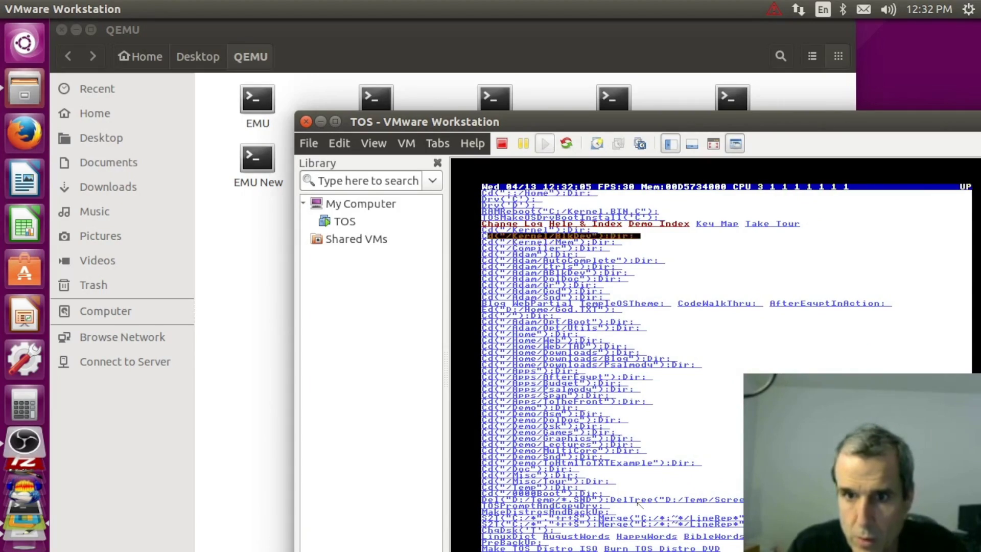
{"action": "key", "text": "Return"}
{"action": "key", "text": "Up"}
{"action": "key", "text": "Up"}
{"action": "key", "text": "Up"}
{"action": "key", "text": "Up"}
{"action": "key", "text": "Up"}
{"action": "key", "text": "Up"}
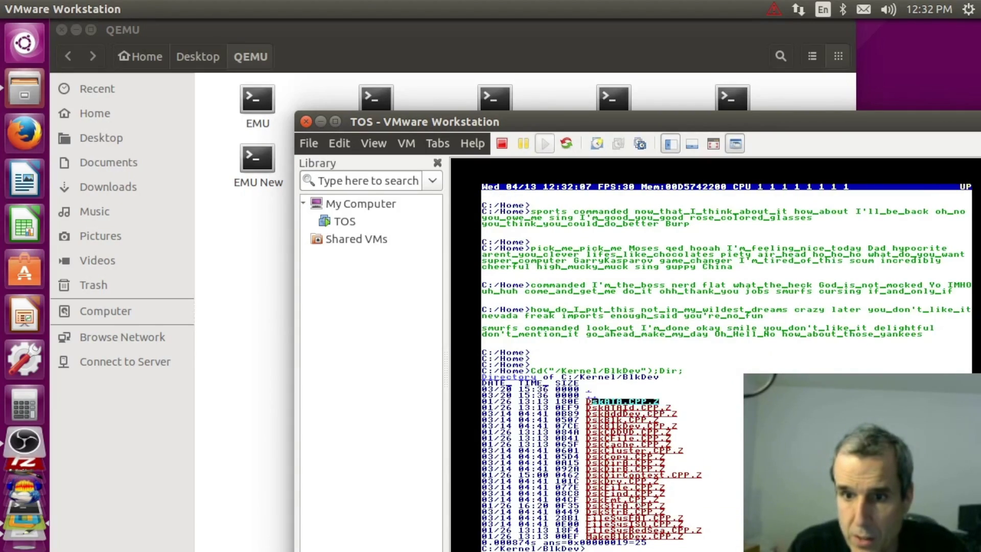
{"action": "key", "text": "Return"}
Step: Open DskATA.CPP.Z, go to the ATAGetResult function, and select the RepInU16 line
{"action": "key", "text": "Down"}
{"action": "key", "text": "Down"}
{"action": "key", "text": "Down"}
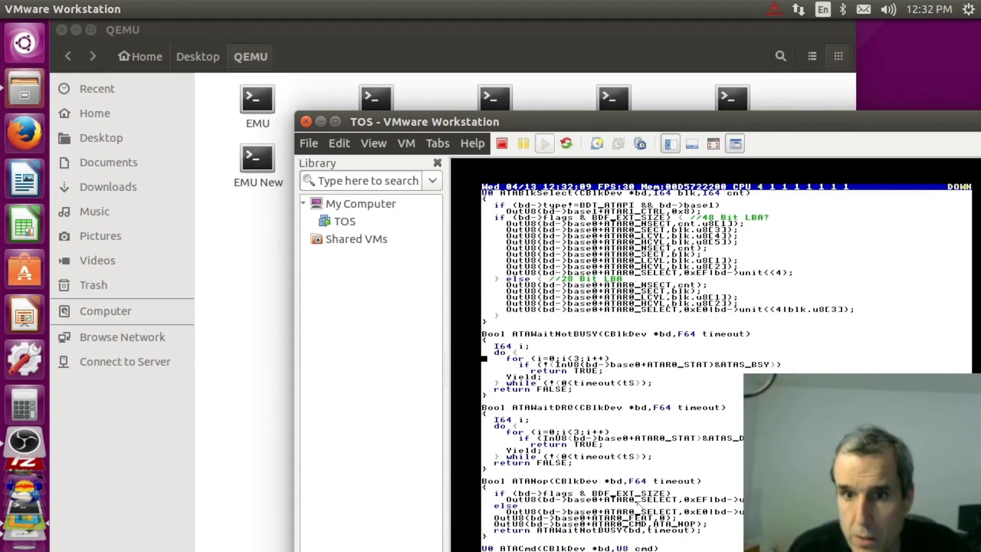
{"action": "key", "text": "Down"}
{"action": "key", "text": "Down"}
{"action": "key", "text": "Down"}
{"action": "key", "text": "Down"}
{"action": "key", "text": "Down"}
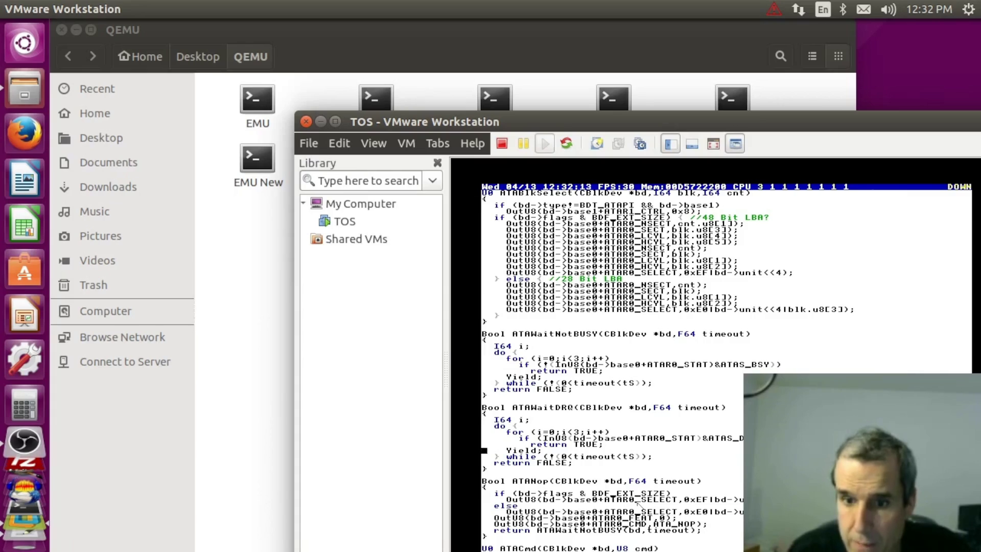
{"action": "key", "text": "Down"}
{"action": "key", "text": "Down"}
{"action": "key", "text": "Down"}
{"action": "key", "text": "Down"}
{"action": "key", "text": "Down"}
{"action": "key", "text": "Down"}
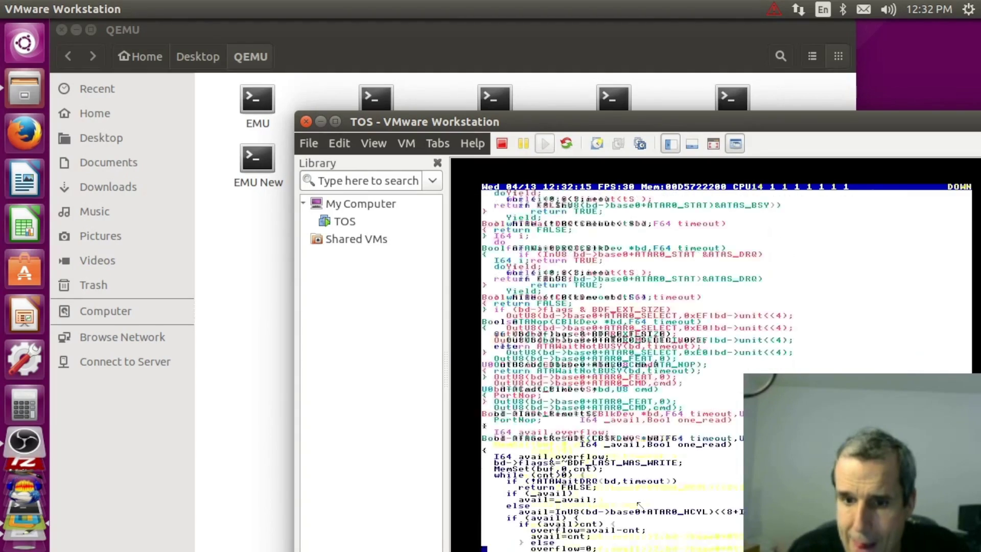
{"action": "key", "text": "Up"}
{"action": "key", "text": "Up"}
{"action": "key", "text": "Up"}
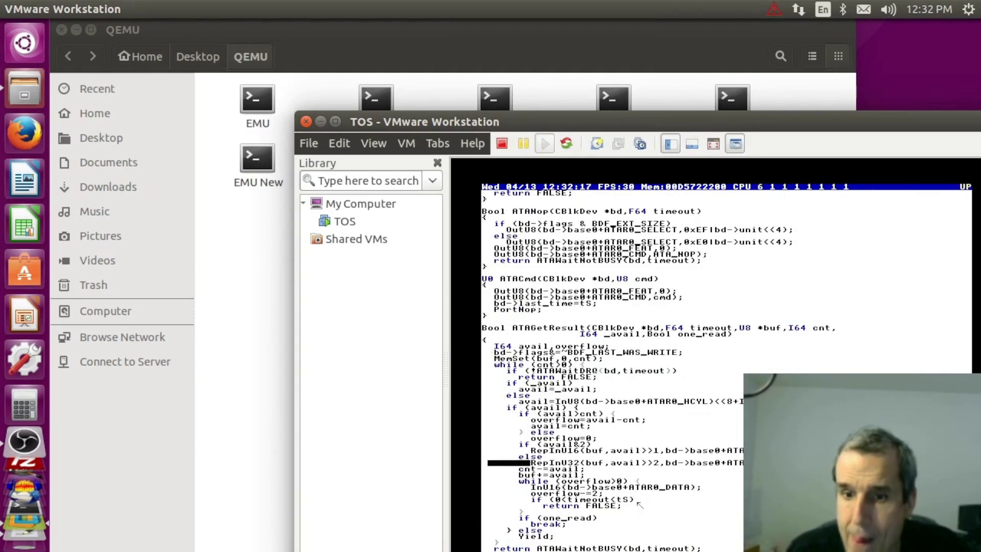
{"action": "key", "text": "Down"}
{"action": "key", "text": "Down"}
{"action": "key", "text": "Down"}
{"action": "key", "text": "Down"}
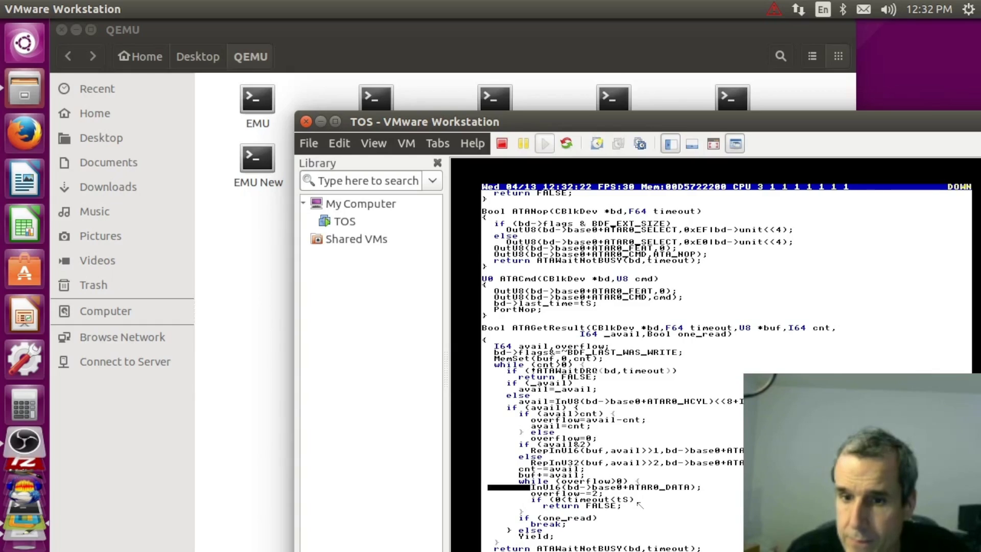
{"action": "key", "text": "Up"}
{"action": "key", "text": "Up"}
{"action": "key", "text": "Up"}
{"action": "key", "text": "Home"}
{"action": "key", "text": "shift+Down"}
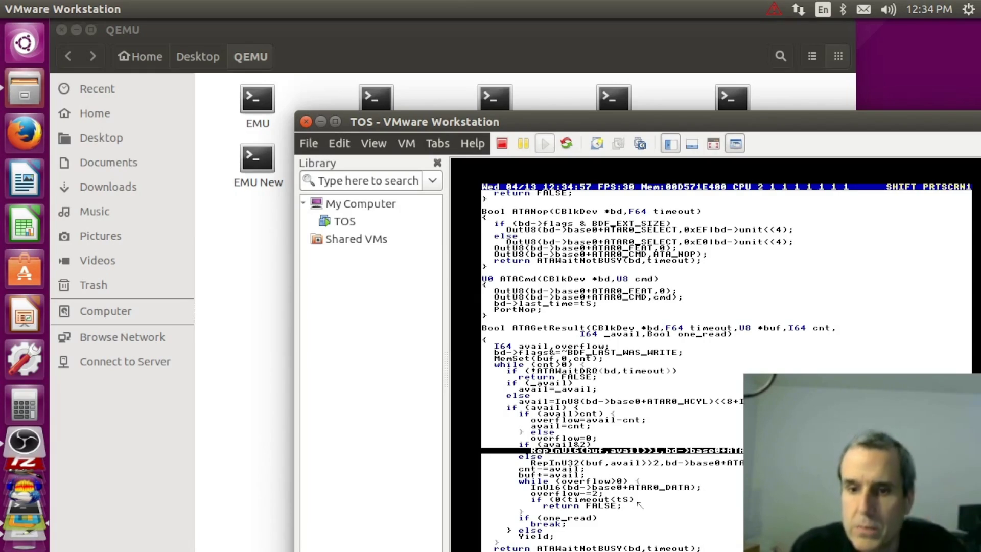
Step: Reselect the lines from if (avail&2) through RepInU32, then release keyboard control from the VM
{"action": "key", "text": "Up"}
{"action": "key", "text": "shift+Down"}
{"action": "key", "text": "shift+Down"}
{"action": "key", "text": "shift+Down"}
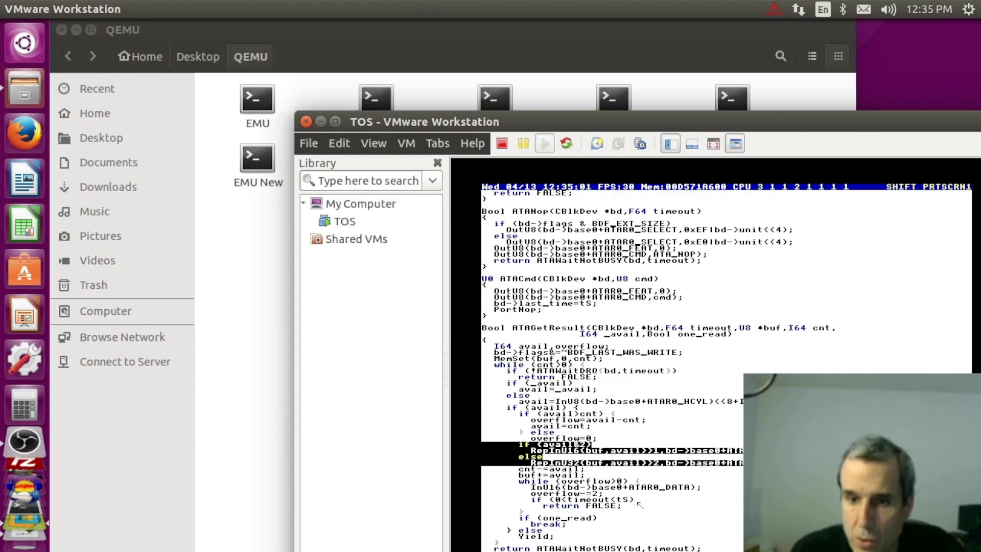
{"action": "key", "text": "ctrl+alt"}
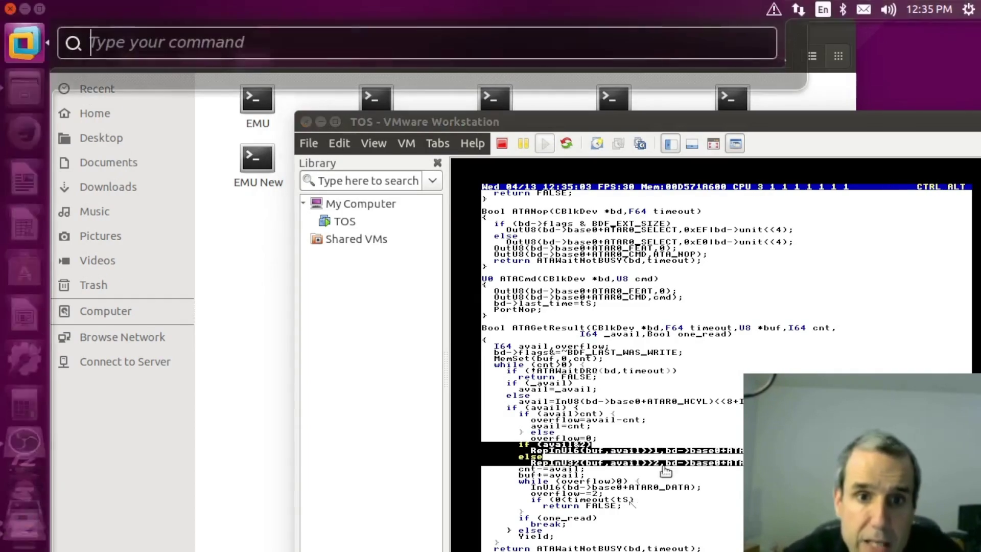
{"action": "left_click", "coordinate": [204, 235]}
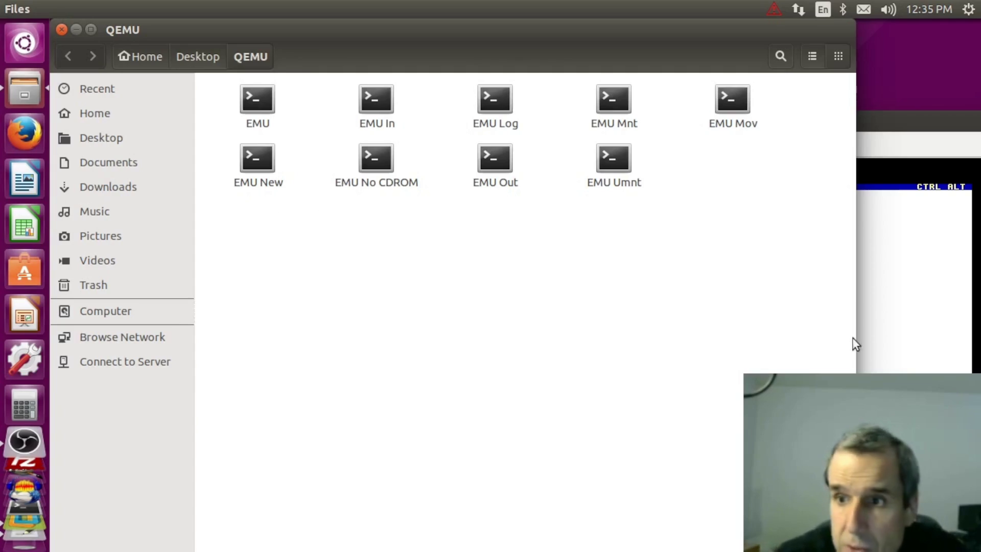
{"action": "left_click", "coordinate": [889, 333]}
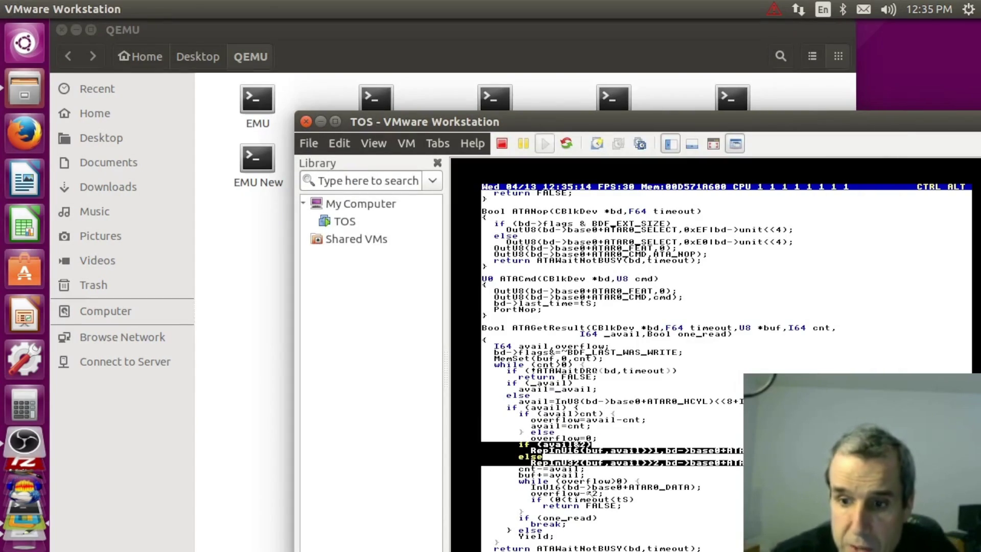
{"action": "key", "text": "alt"}
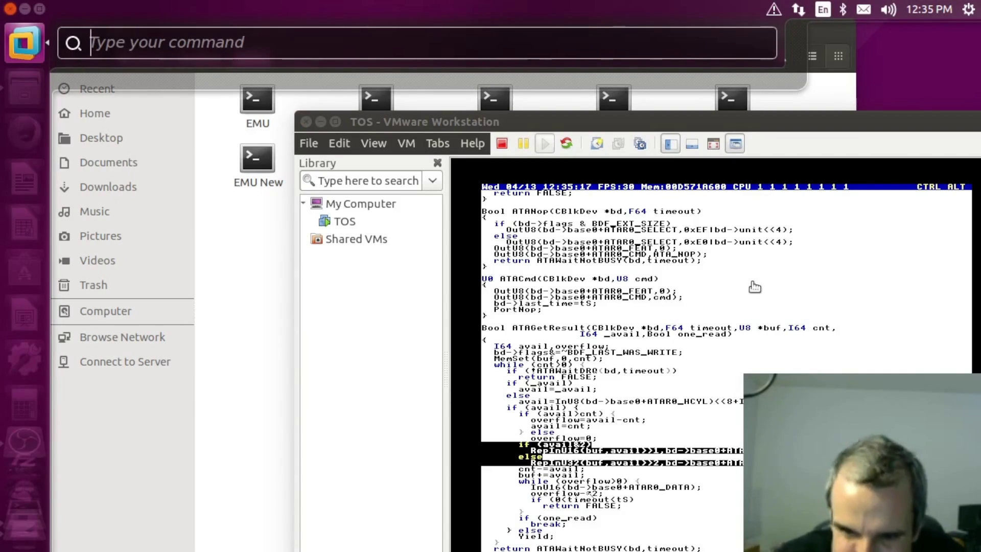
Step: Reposition the VM window several times, then close DskATA.CPP.Z back to the BlkDev listing
{"action": "mouse_move", "coordinate": [771, 119]}
{"action": "left_mouse_down"}
{"action": "mouse_move", "coordinate": [712, 79]}
{"action": "mouse_move", "coordinate": [733, 110]}
{"action": "left_mouse_up"}
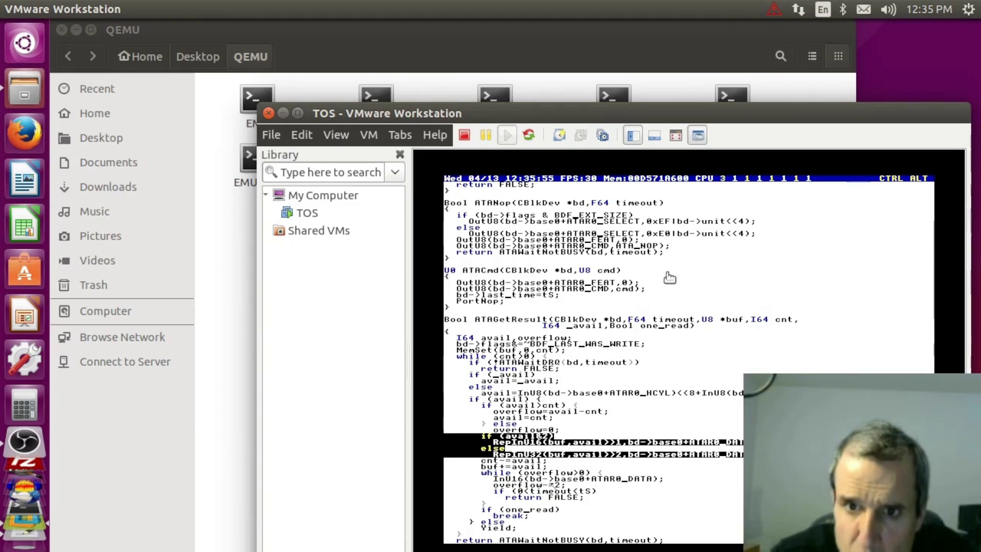
{"action": "mouse_move", "coordinate": [691, 115]}
{"action": "left_mouse_down"}
{"action": "mouse_move", "coordinate": [696, 223]}
{"action": "mouse_move", "coordinate": [681, 287]}
{"action": "left_mouse_up"}
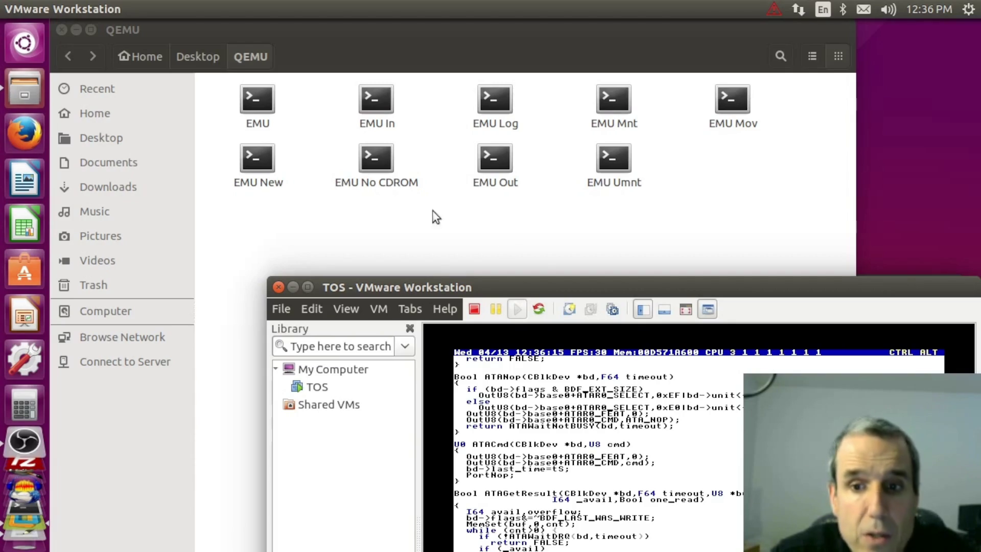
{"action": "mouse_move", "coordinate": [550, 288]}
{"action": "left_mouse_down"}
{"action": "mouse_move", "coordinate": [483, 158]}
{"action": "mouse_move", "coordinate": [486, 125]}
{"action": "left_mouse_up"}
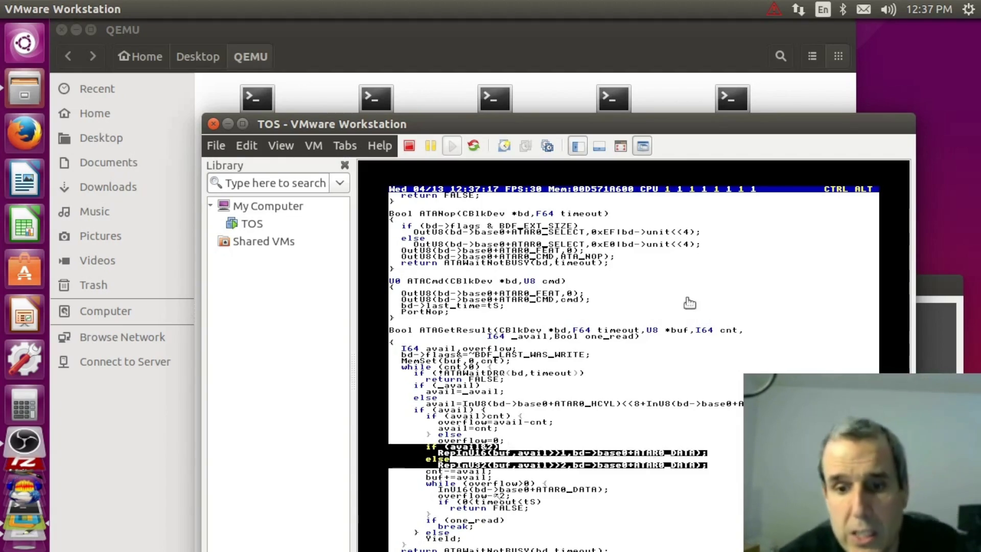
{"action": "mouse_move", "coordinate": [624, 125]}
{"action": "left_mouse_down"}
{"action": "mouse_move", "coordinate": [645, 156]}
{"action": "mouse_move", "coordinate": [637, 382]}
{"action": "left_mouse_up"}
{"action": "mouse_move", "coordinate": [891, 279]}
{"action": "left_mouse_down"}
{"action": "mouse_move", "coordinate": [891, 205]}
{"action": "mouse_move", "coordinate": [893, 266]}
{"action": "mouse_move", "coordinate": [909, 274]}
{"action": "left_mouse_up"}
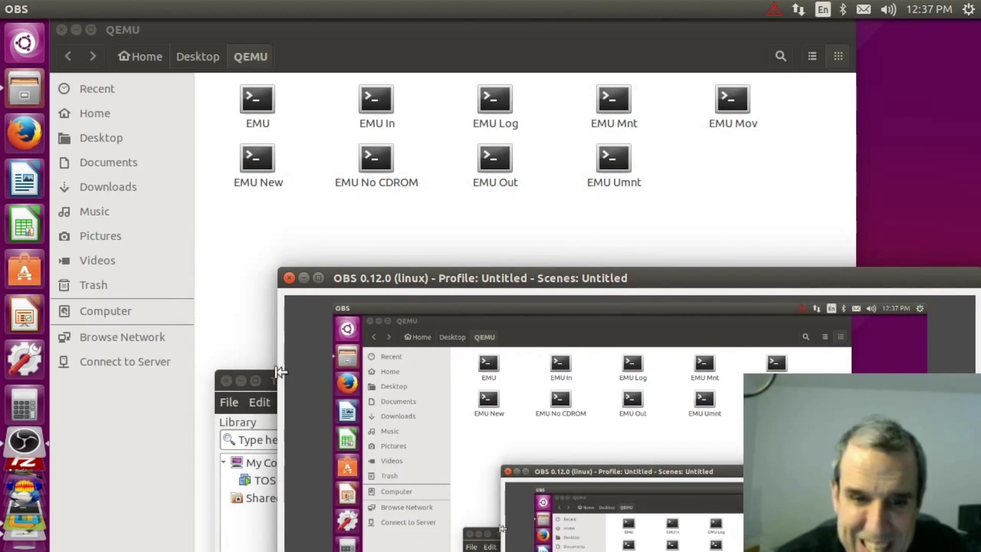
{"action": "left_click_drag", "start_coordinate": [270, 386], "coordinate": [310, 87]}
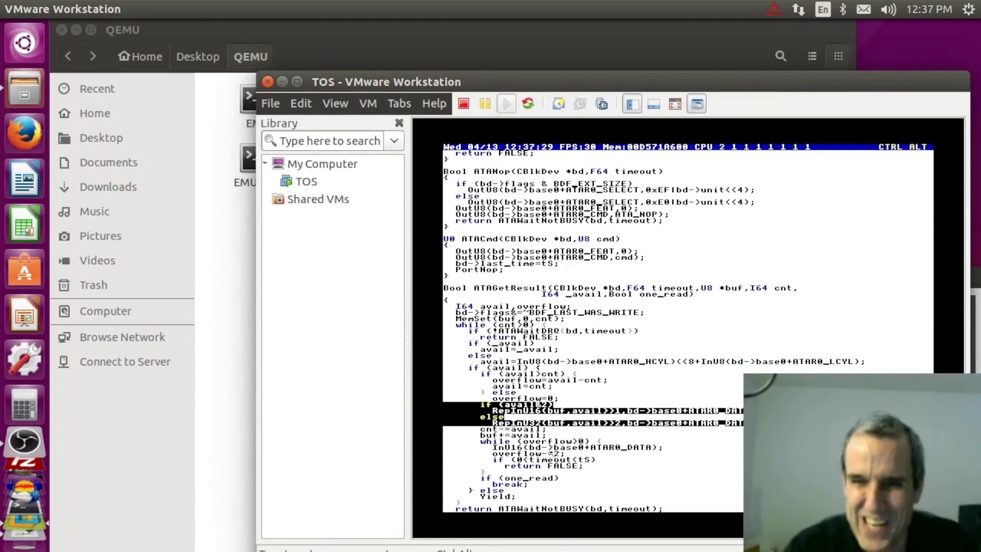
{"action": "key", "text": "shift+Escape"}
Step: Add a line of random God words starting 'ouch sloth' at the end of the BlkDev prompt
{"action": "key", "text": "ctrl+Down"}
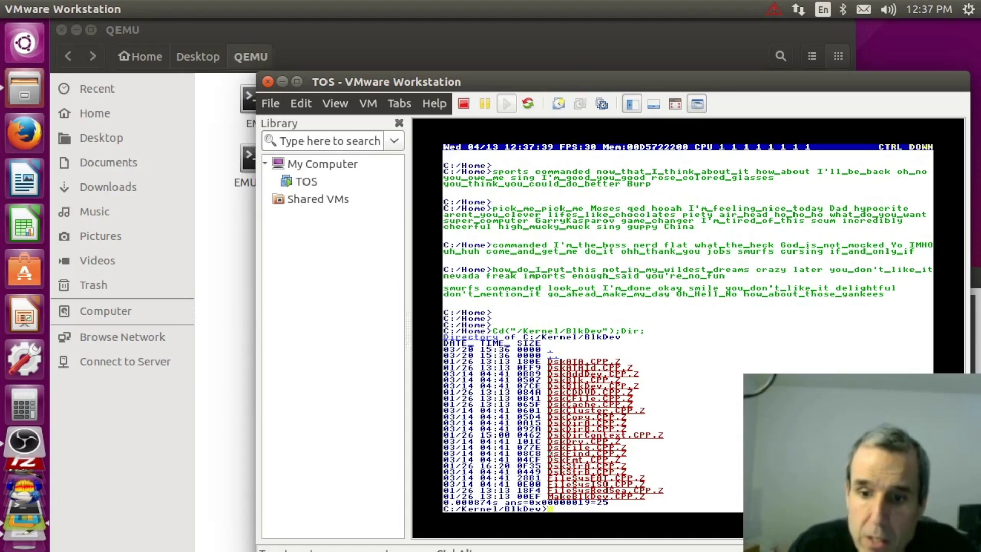
{"action": "key", "text": "F7"}
{"action": "key", "text": "F7"}
{"action": "key", "text": "F7"}
{"action": "key", "text": "F7"}
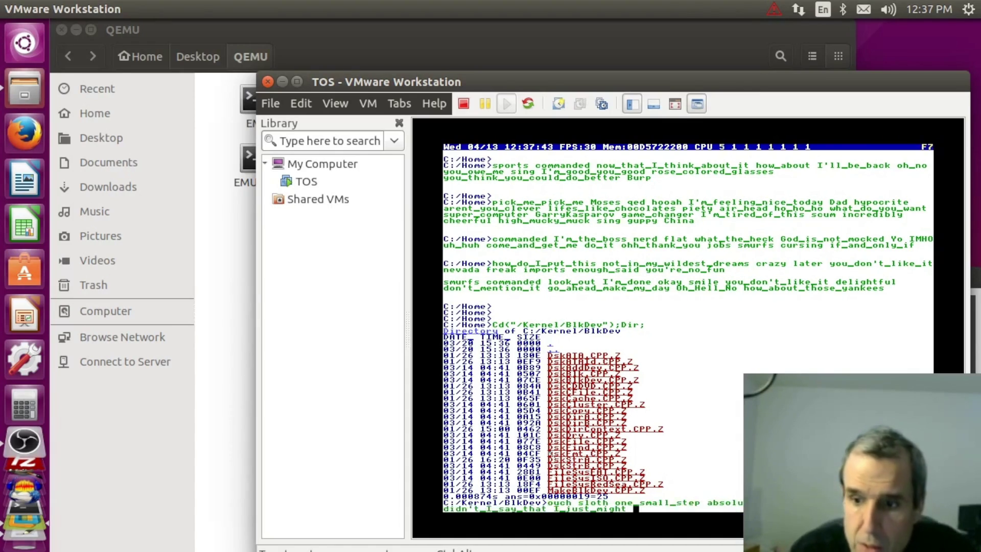
{"action": "key", "text": "F7"}
{"action": "key", "text": "F7"}
{"action": "key", "text": "F7"}
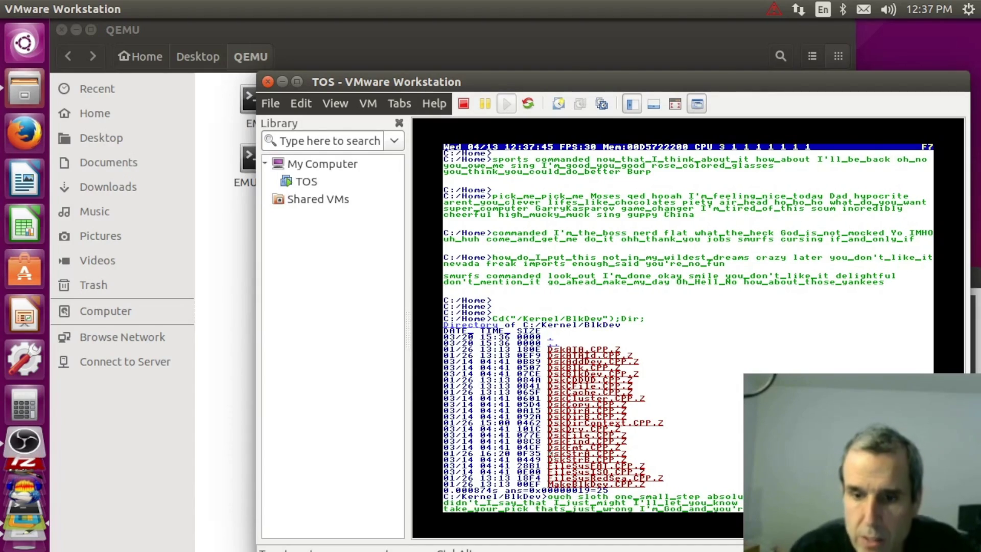
{"action": "key", "text": "ctrl+shift+Return"}
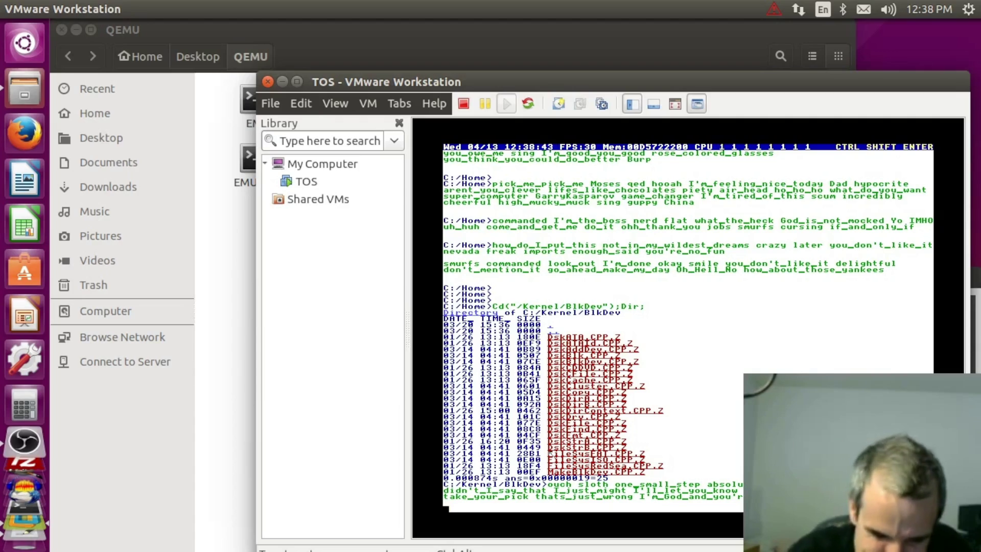
Step: Add a second God-word line starting 'but_of_course', then release keyboard control from the VM
{"action": "key", "text": "F7"}
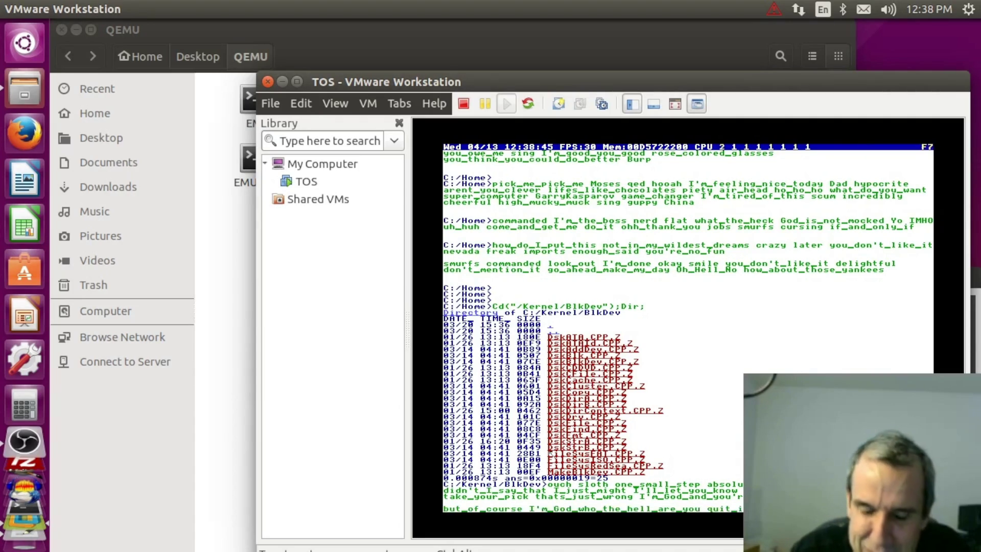
{"action": "key", "text": "F7"}
{"action": "key", "text": "F7"}
{"action": "key", "text": "F7"}
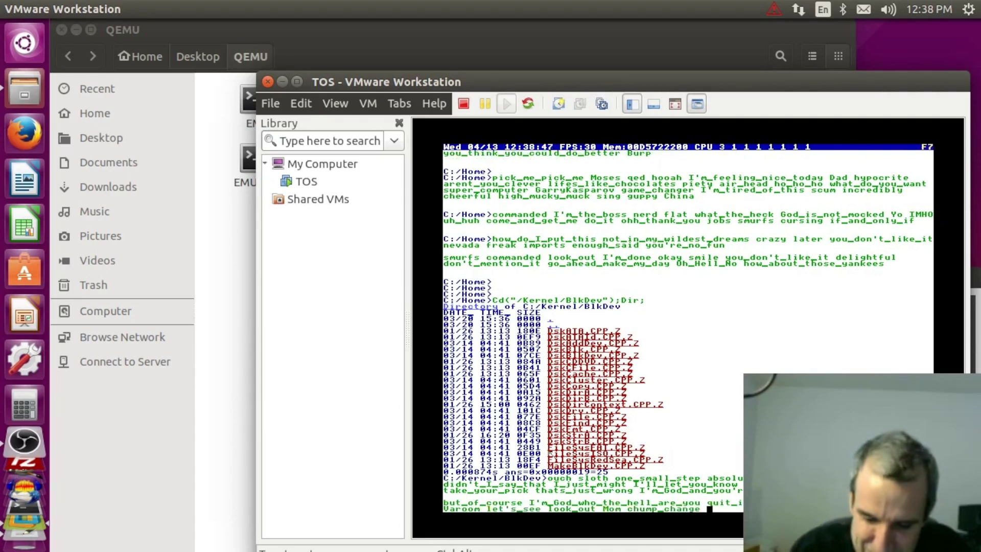
{"action": "key", "text": "ctrl+shift+Return"}
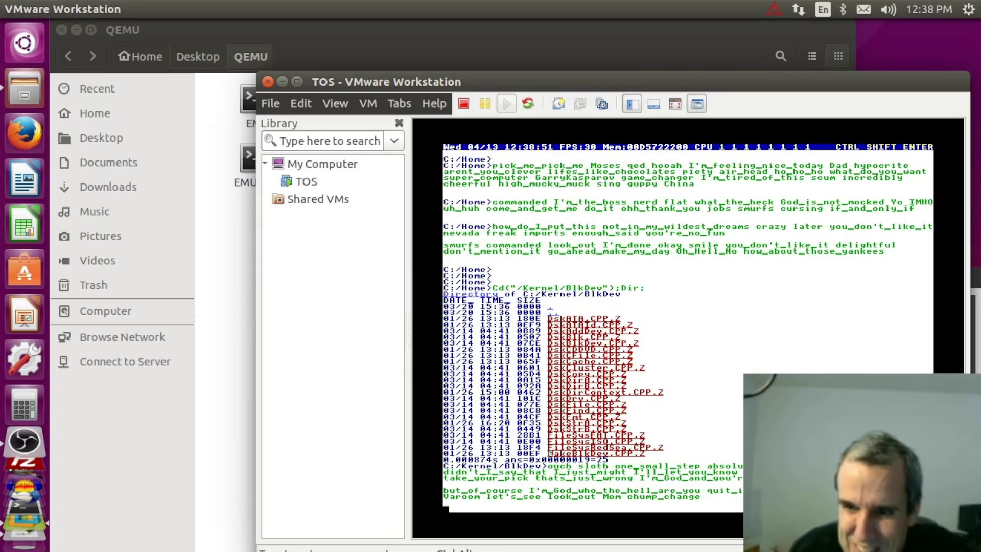
{"action": "key", "text": "ctrl+alt"}
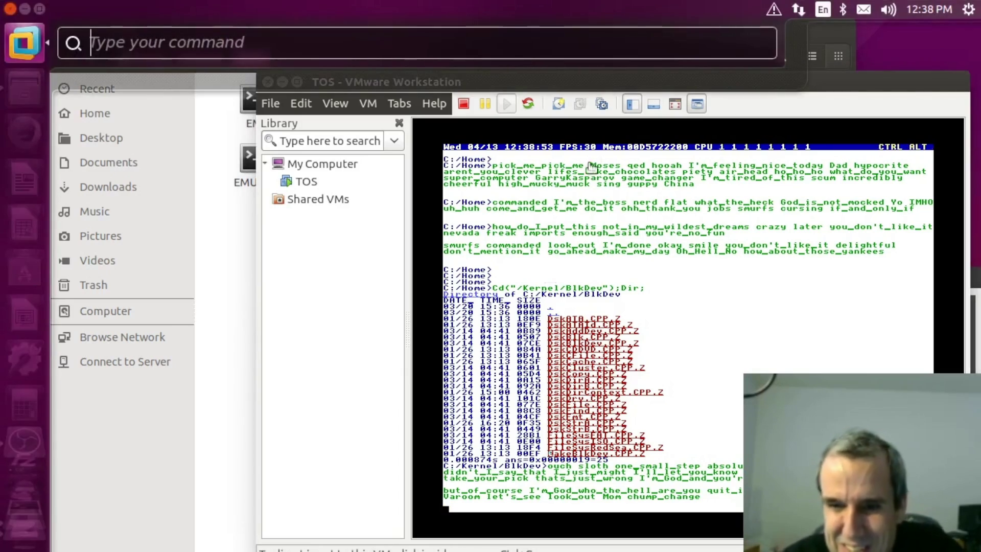
Step: Close the QEMU folder window and launch Firefox, going to the Ars Technica front page
{"action": "left_click", "coordinate": [209, 306]}
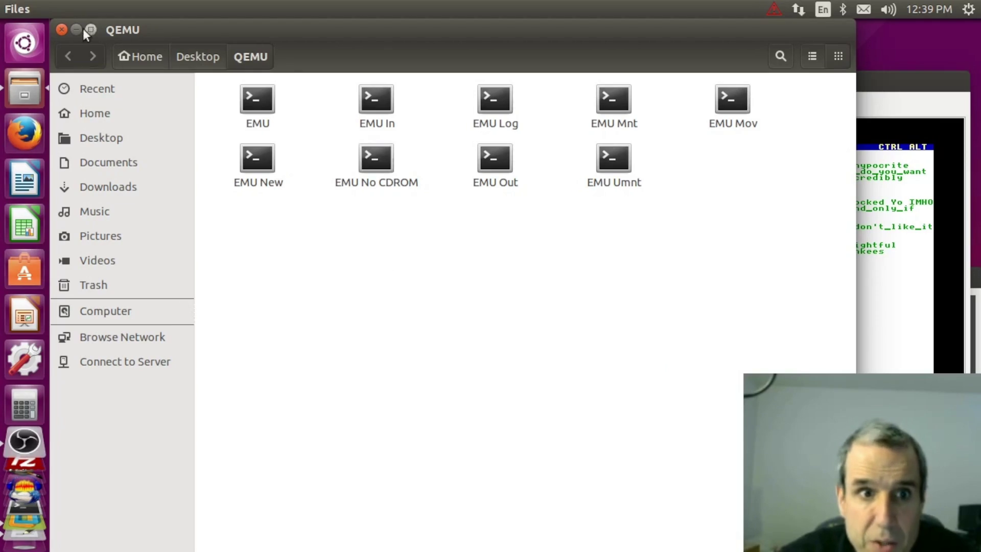
{"action": "left_click", "coordinate": [62, 29]}
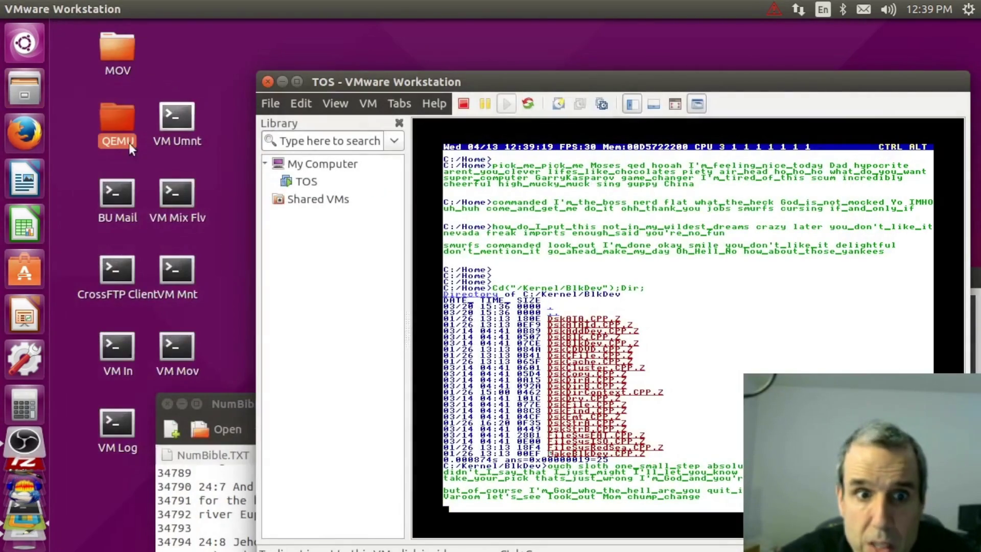
{"action": "left_click", "coordinate": [29, 140]}
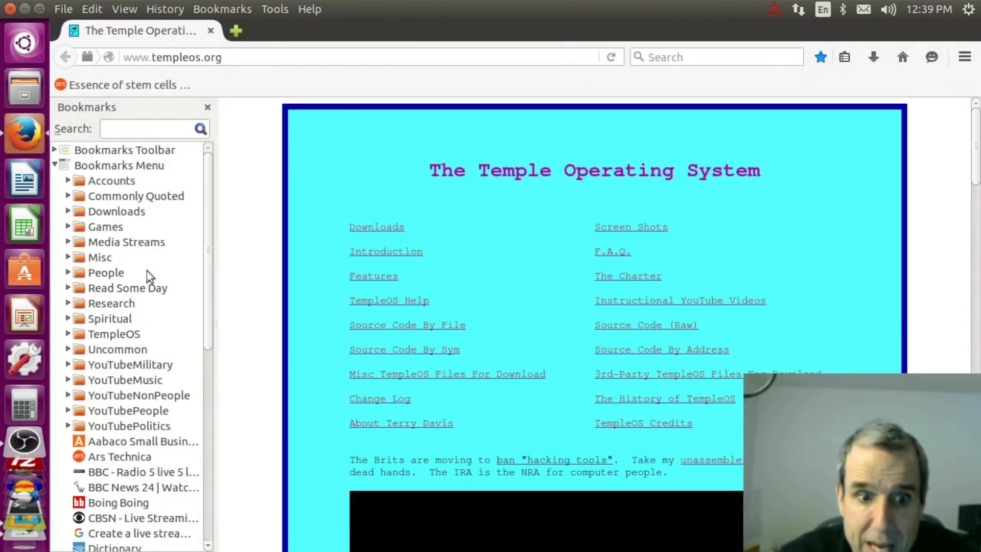
{"action": "left_click", "coordinate": [139, 460]}
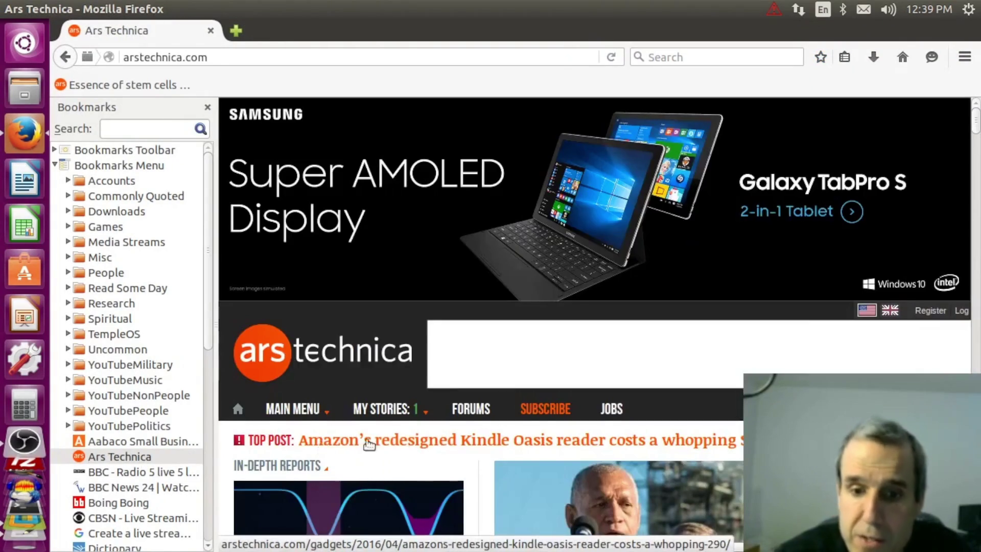
Step: Scroll down through the Ars Technica front page
{"action": "scroll", "coordinate": [466, 441], "scroll_direction": "down", "scroll_amount": 10}
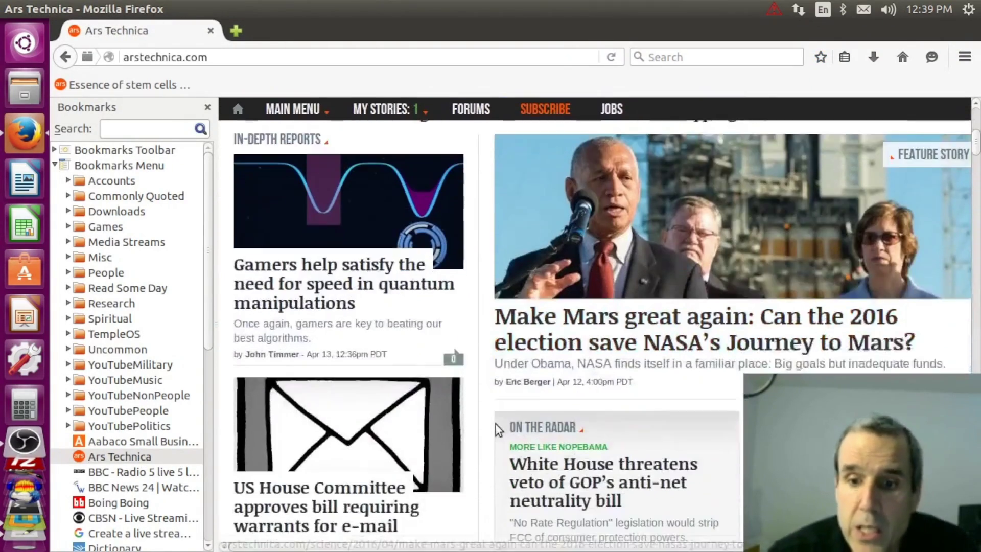
{"action": "scroll", "coordinate": [499, 424], "scroll_direction": "down", "scroll_amount": 7}
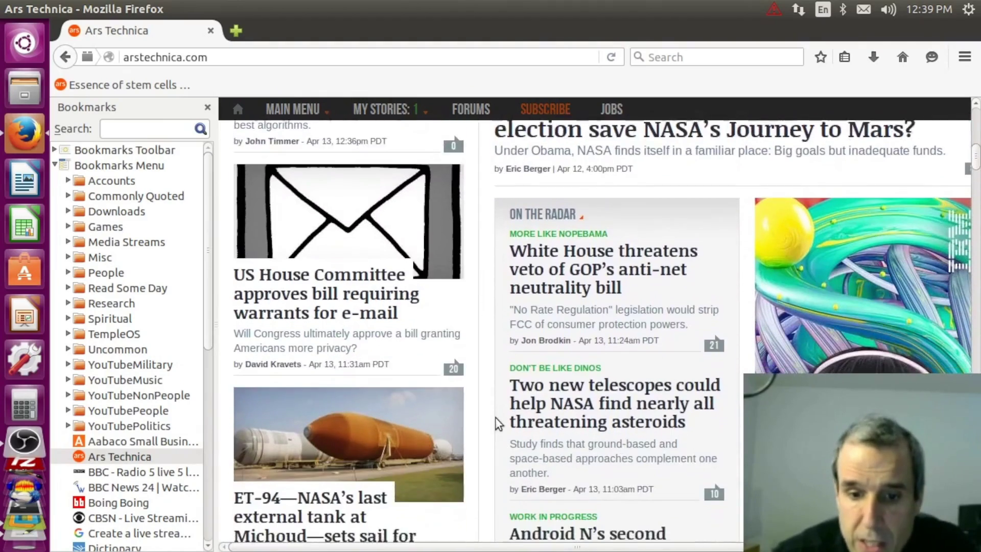
{"action": "scroll", "coordinate": [499, 425], "scroll_direction": "down", "scroll_amount": 3}
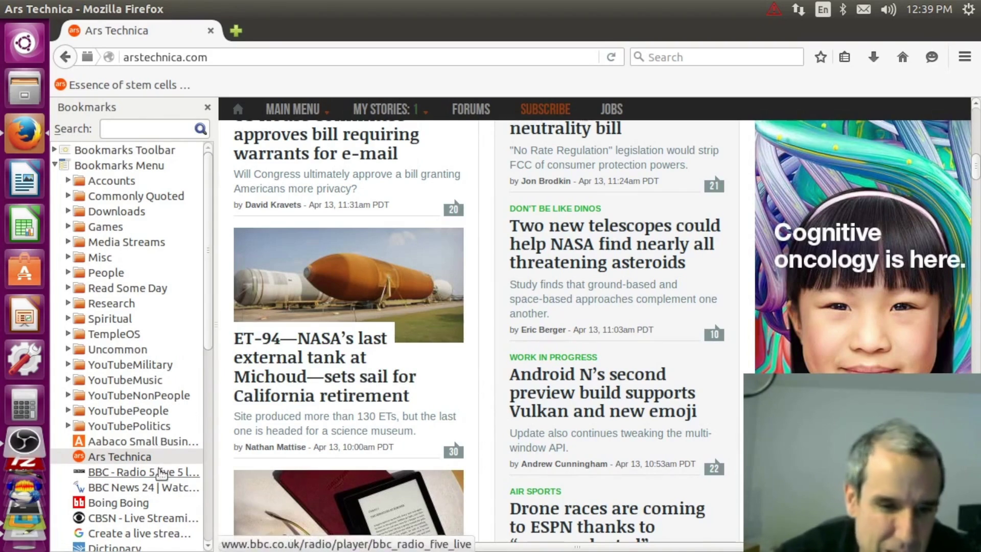
{"action": "scroll", "coordinate": [136, 520], "scroll_direction": "down", "scroll_amount": 2}
{"action": "scroll", "coordinate": [136, 520], "scroll_direction": "down", "scroll_amount": 1}
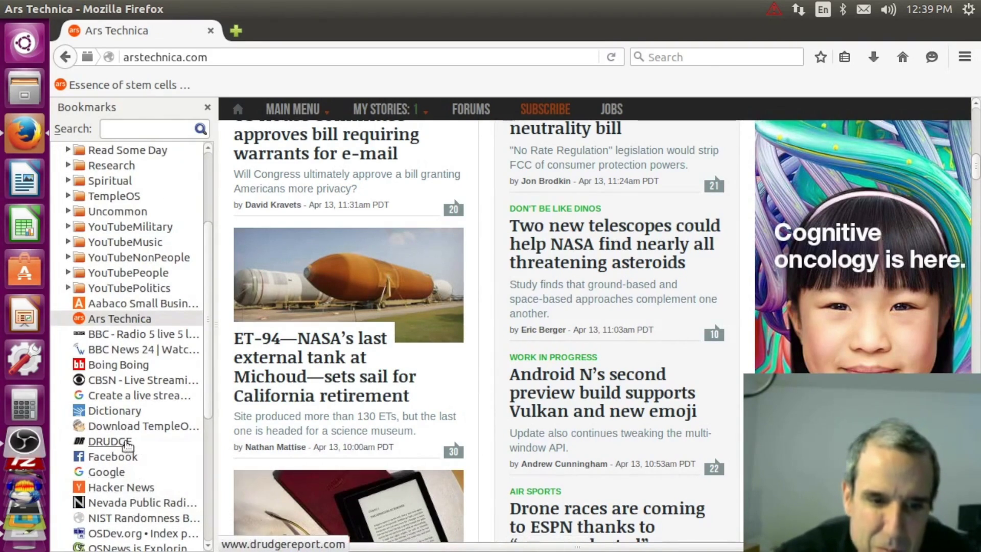
Step: Open the Drudge Report bookmark and read down through its headlines
{"action": "left_click", "coordinate": [123, 445]}
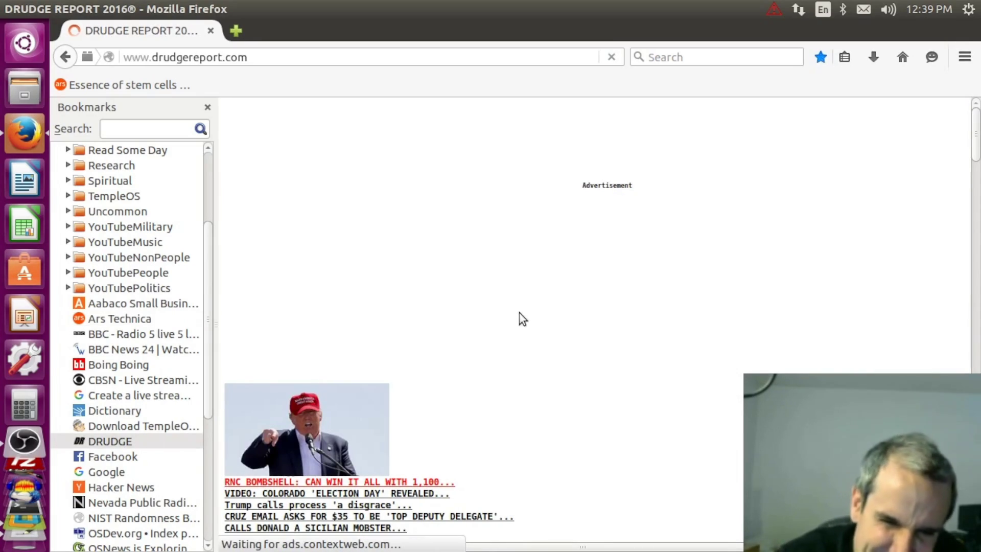
{"action": "scroll", "coordinate": [514, 304], "scroll_direction": "down", "scroll_amount": 8}
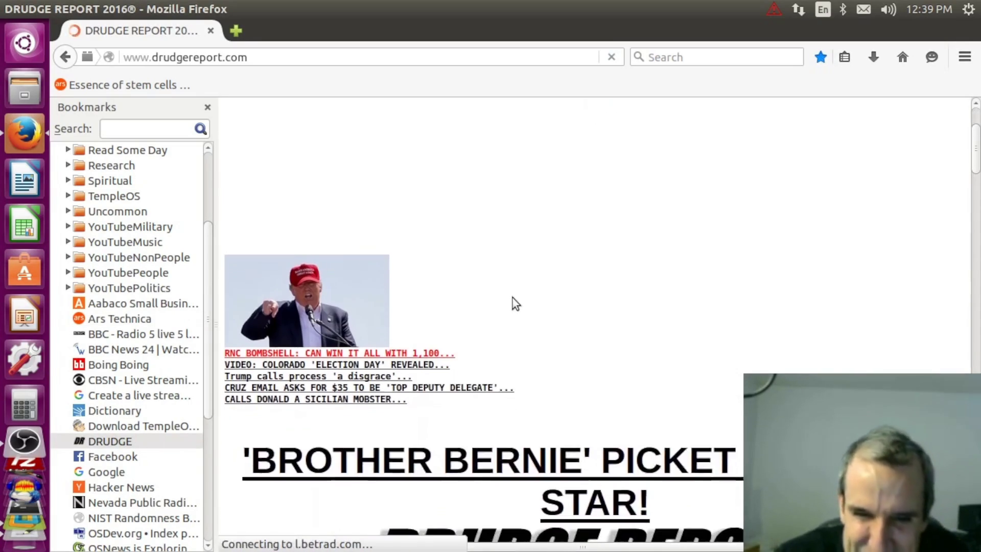
{"action": "scroll", "coordinate": [514, 303], "scroll_direction": "down", "scroll_amount": 4}
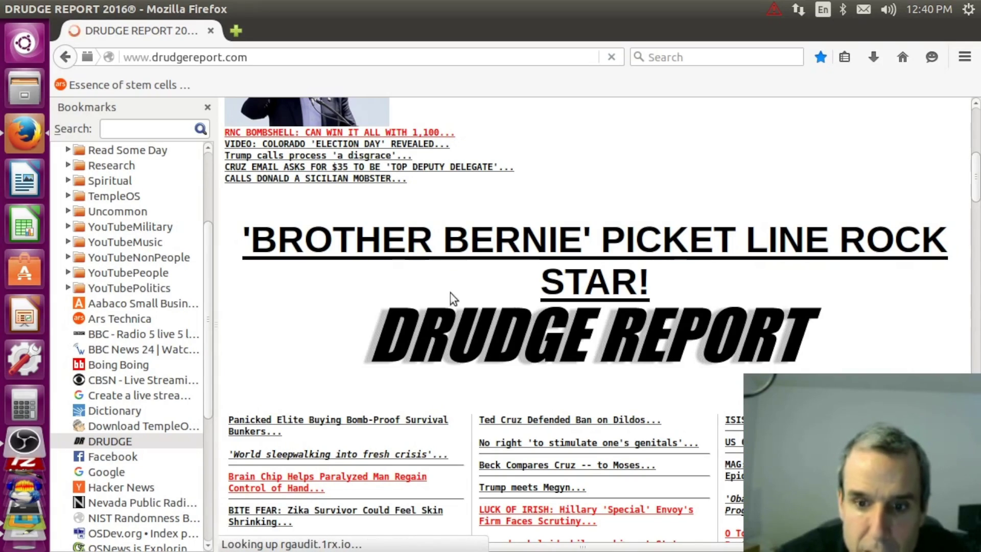
{"action": "scroll", "coordinate": [389, 340], "scroll_direction": "down", "scroll_amount": 5}
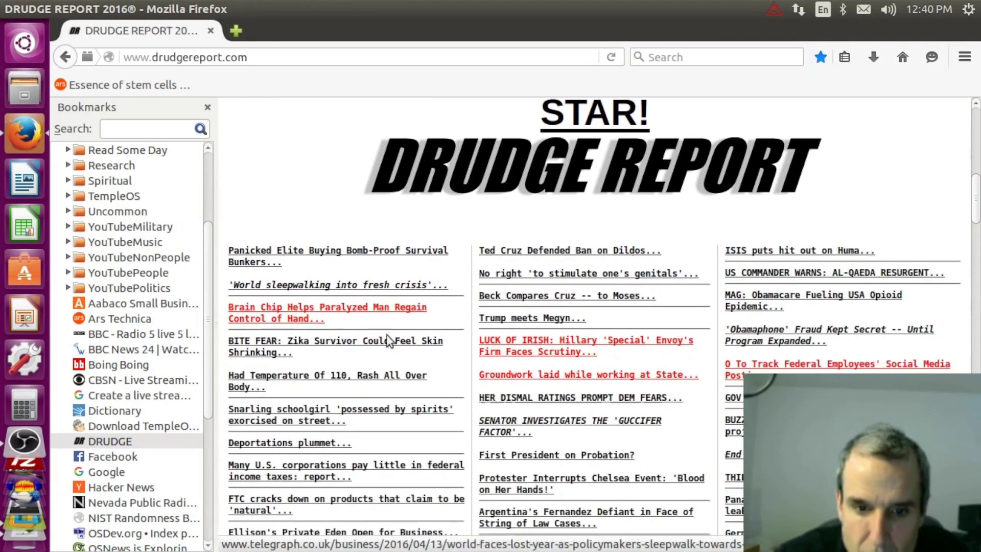
{"action": "scroll", "coordinate": [390, 340], "scroll_direction": "down", "scroll_amount": 5}
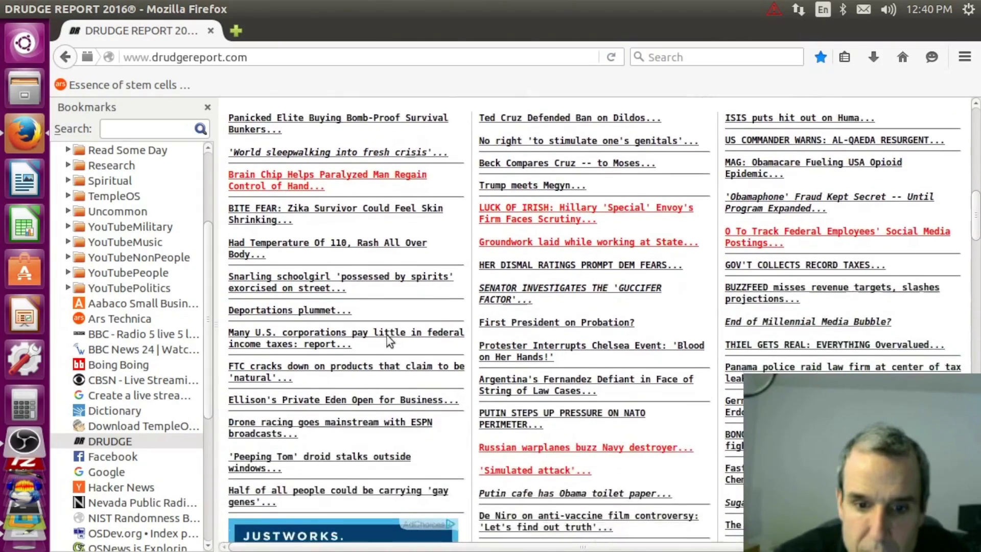
{"action": "scroll", "coordinate": [390, 340], "scroll_direction": "down", "scroll_amount": 5}
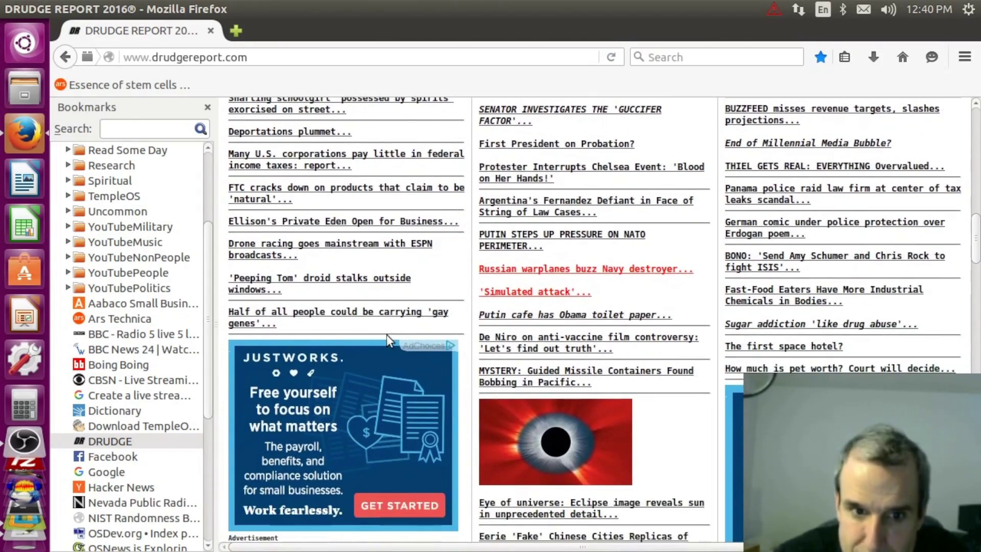
{"action": "scroll", "coordinate": [82, 473], "scroll_direction": "down", "scroll_amount": 5}
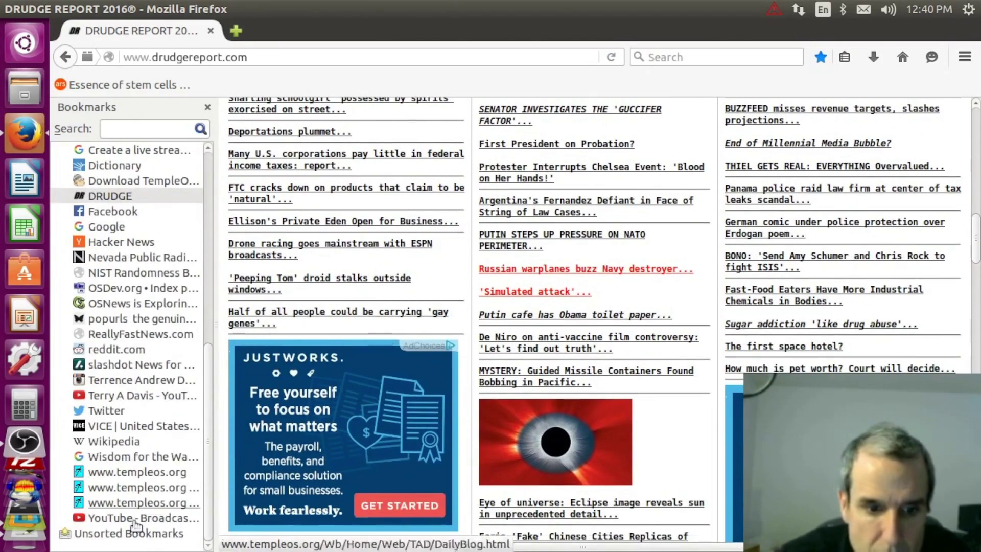
{"action": "left_click", "coordinate": [143, 519]}
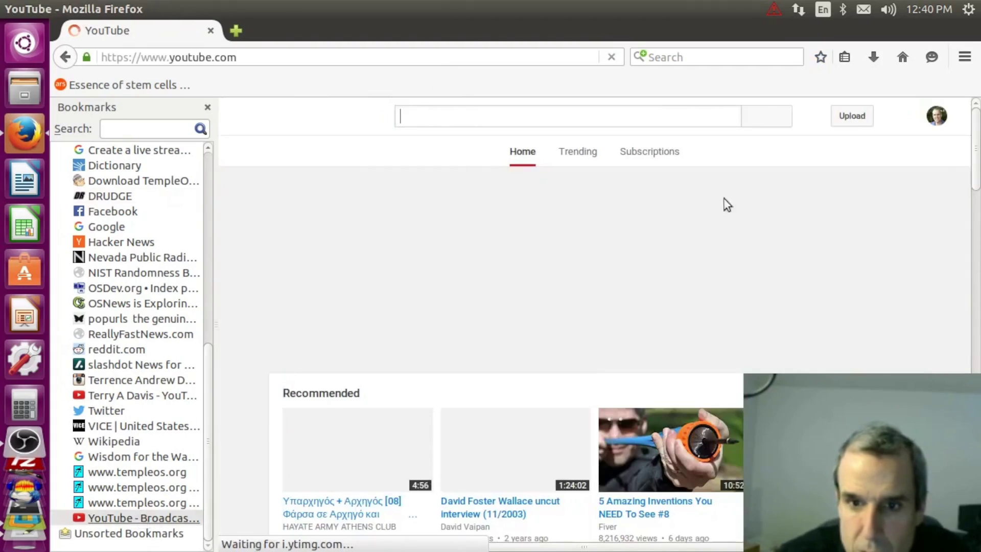
Step: Search YouTube for PUTIN CHURCH
{"action": "type", "text": "PU"}
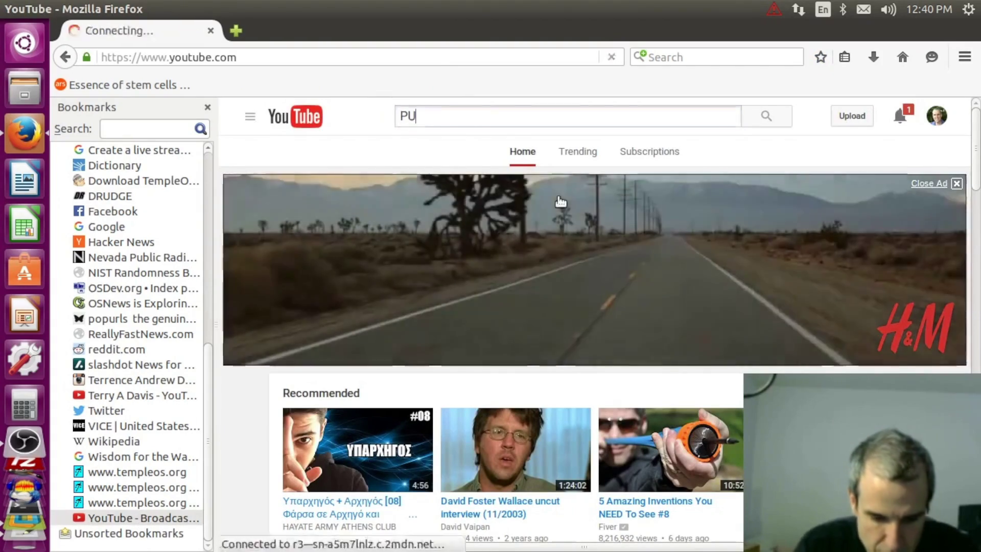
{"action": "type", "text": "TIN CHURCH"}
{"action": "key", "text": "Return"}
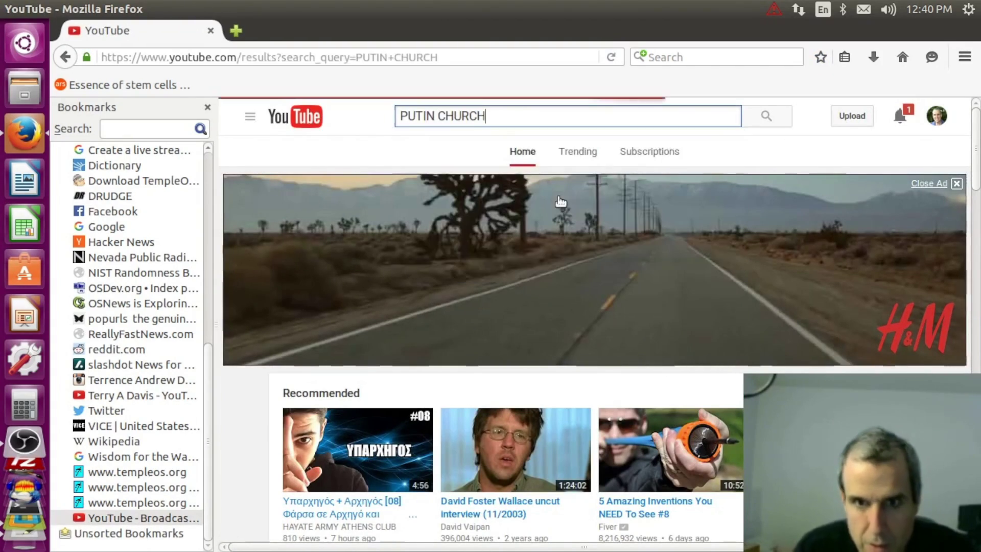
{"action": "scroll", "coordinate": [499, 311], "scroll_direction": "down", "scroll_amount": 3}
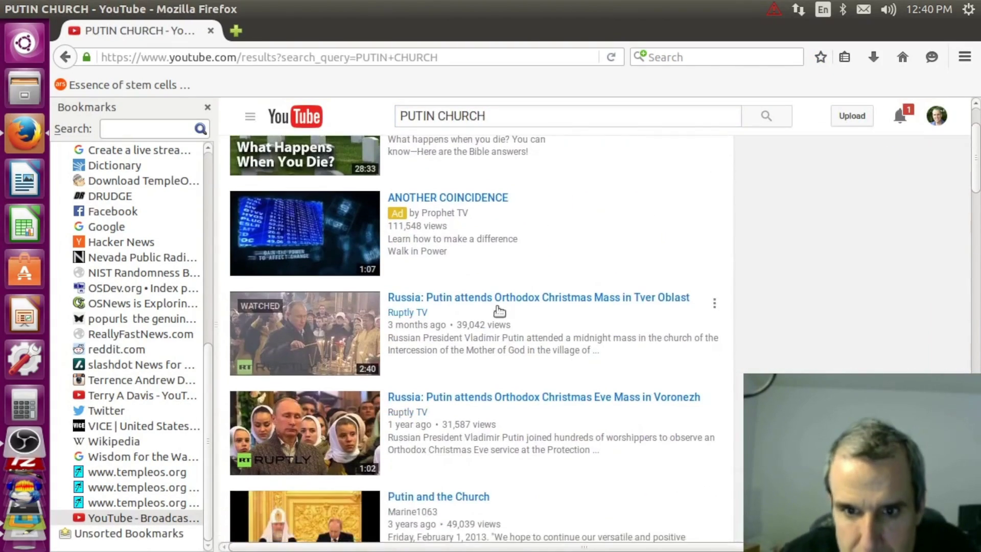
Step: Watch the Putin Tver Oblast Christmas Mass video, pause it at 0:23, and close Firefox
{"action": "left_click", "coordinate": [499, 301]}
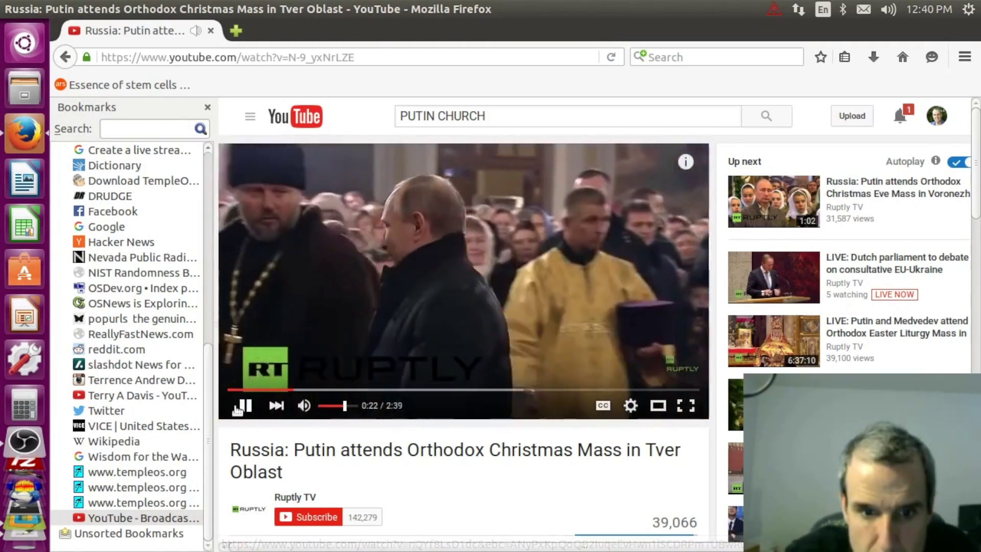
{"action": "left_click", "coordinate": [231, 276]}
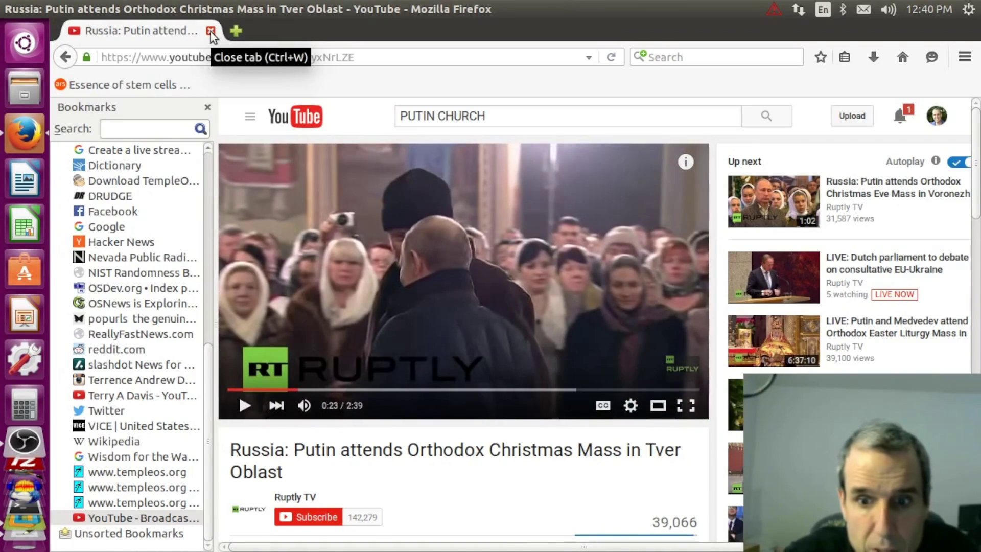
{"action": "left_click", "coordinate": [210, 31]}
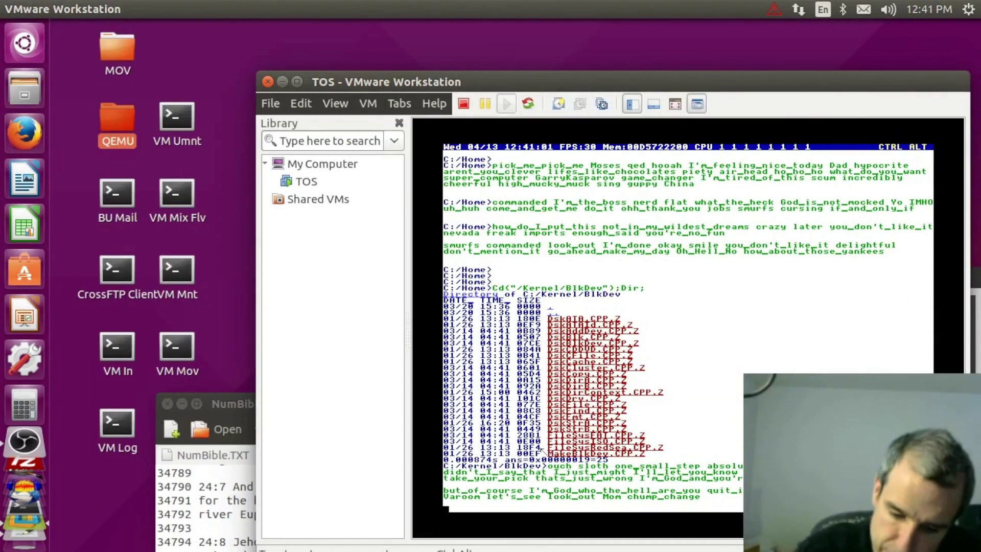
Step: Add God-word lines starting 'bank taxes money' and 'I_got_your_back vengeful segway' at the BlkDev prompt
{"action": "key", "text": "Return"}
{"action": "key", "text": "F7"}
{"action": "key", "text": "F7"}
{"action": "key", "text": "F7"}
{"action": "key", "text": "F7"}
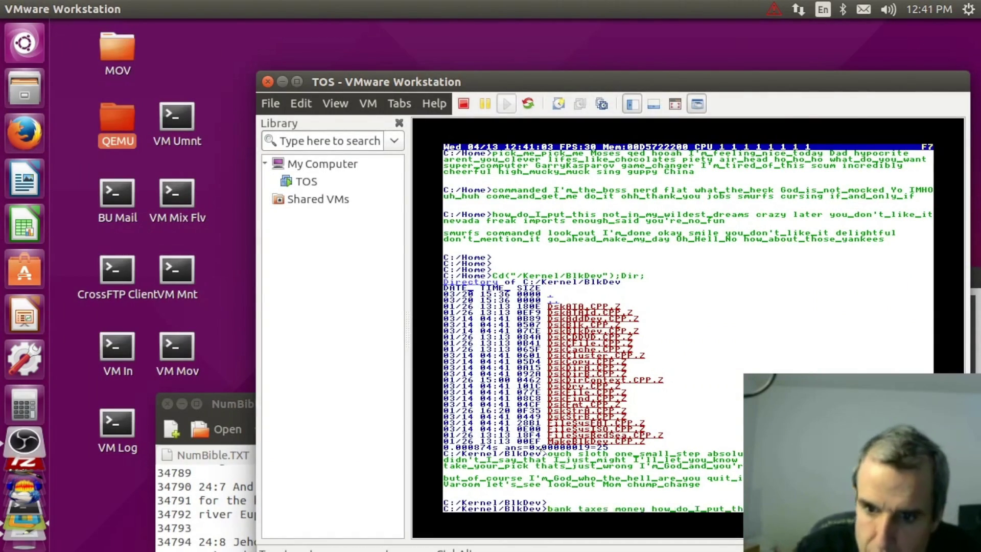
{"action": "key", "text": "F7"}
{"action": "key", "text": "F7"}
{"action": "key", "text": "F7"}
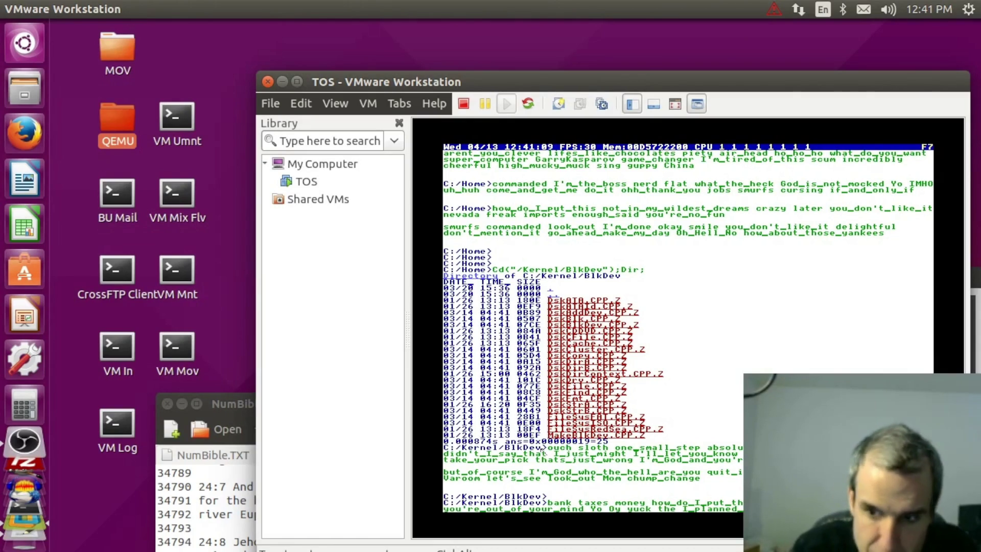
{"action": "key", "text": "F7"}
{"action": "key", "text": "F7"}
{"action": "key", "text": "F7"}
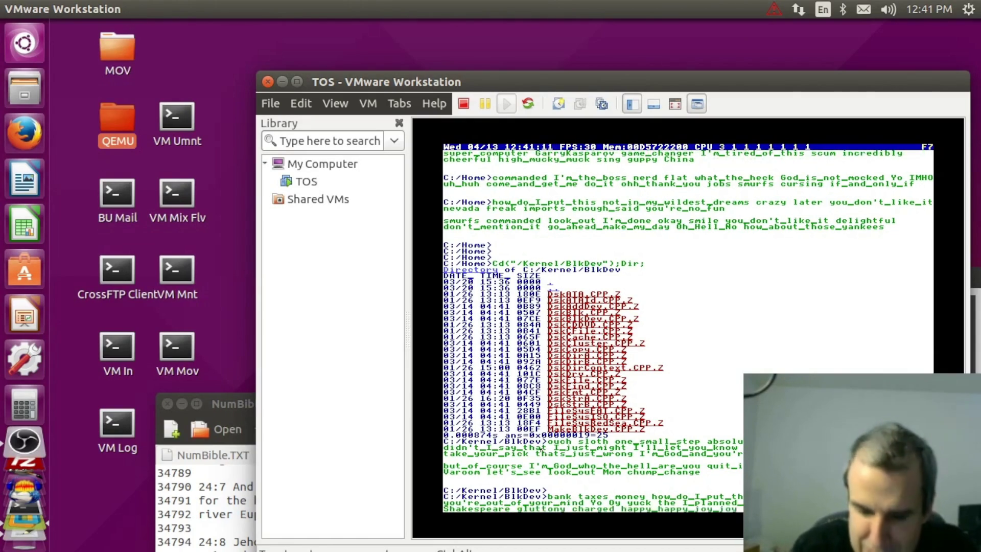
{"action": "key", "text": "ctrl+shift+Return"}
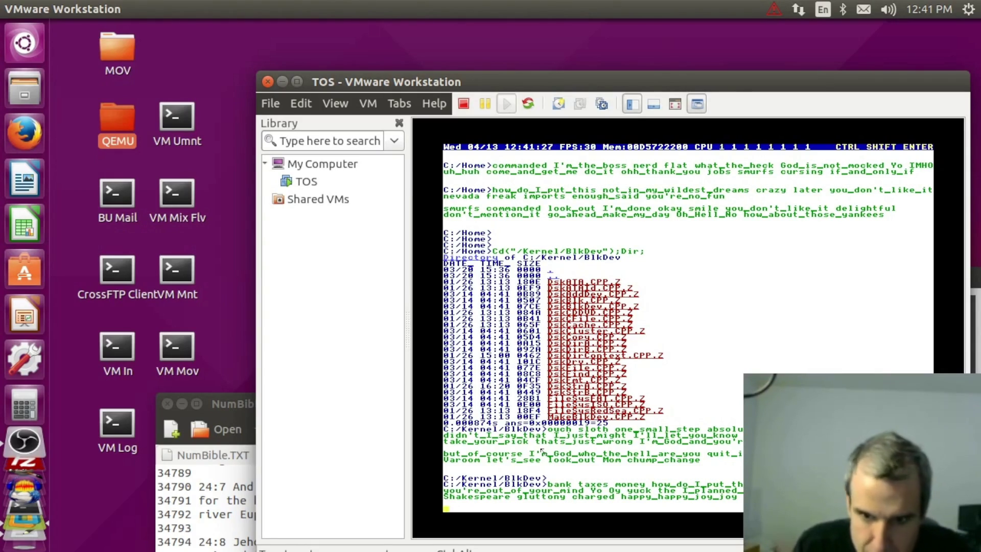
{"action": "key", "text": "F7"}
{"action": "key", "text": "F7"}
{"action": "key", "text": "F7"}
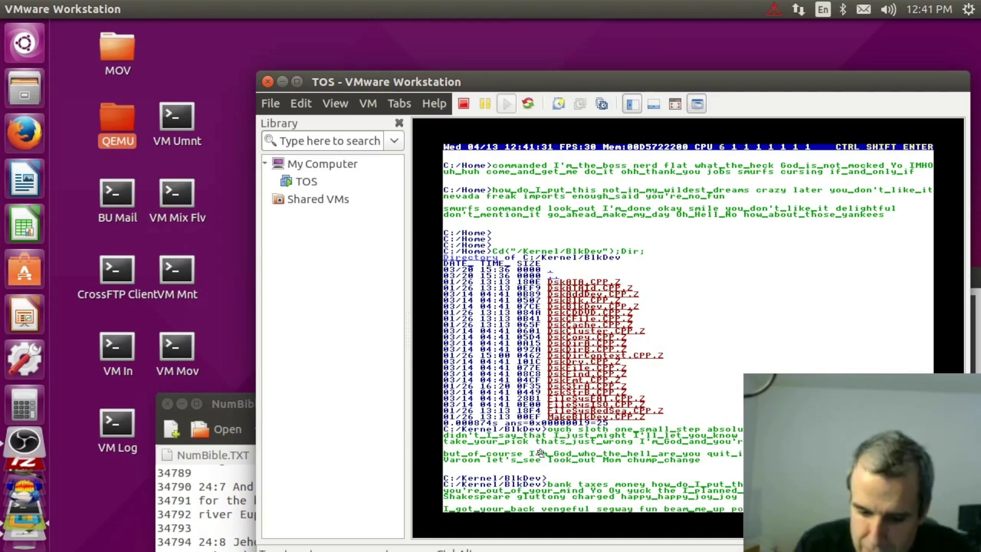
{"action": "key", "text": "ctrl+shift+Return"}
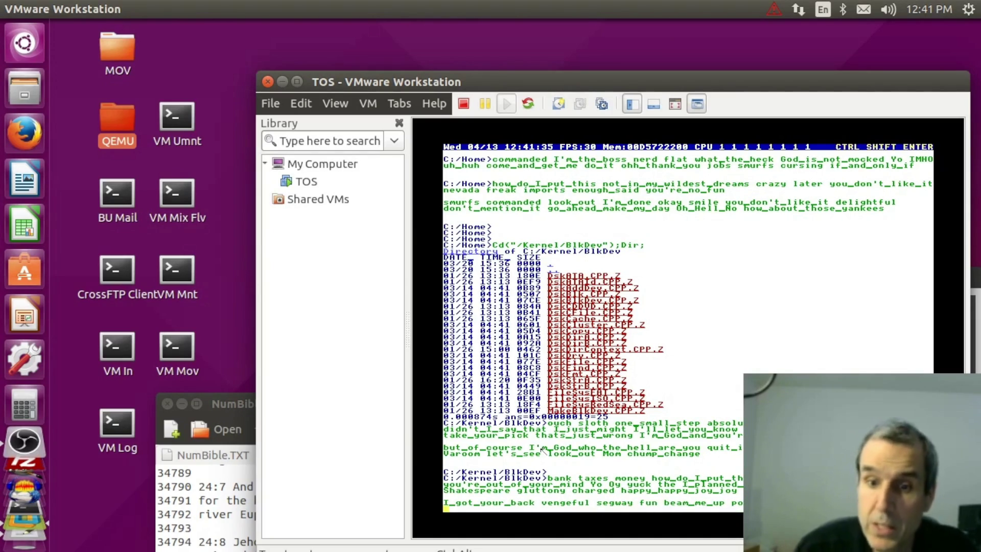
Step: Release the VM, switch to Firefox on templeos.org, and open the reddit.com bookmark
{"action": "key", "text": "ctrl+alt"}
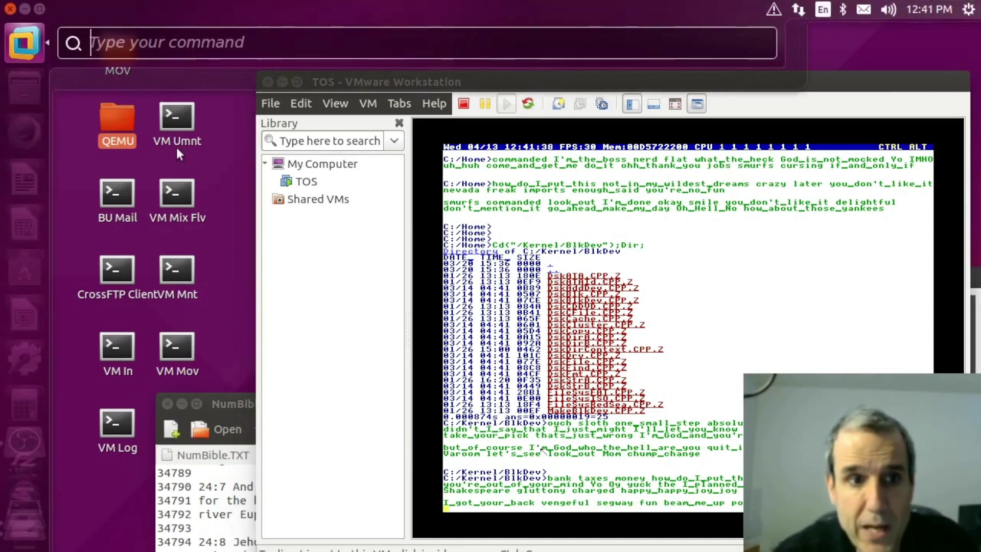
{"action": "key", "text": "alt+Tab"}
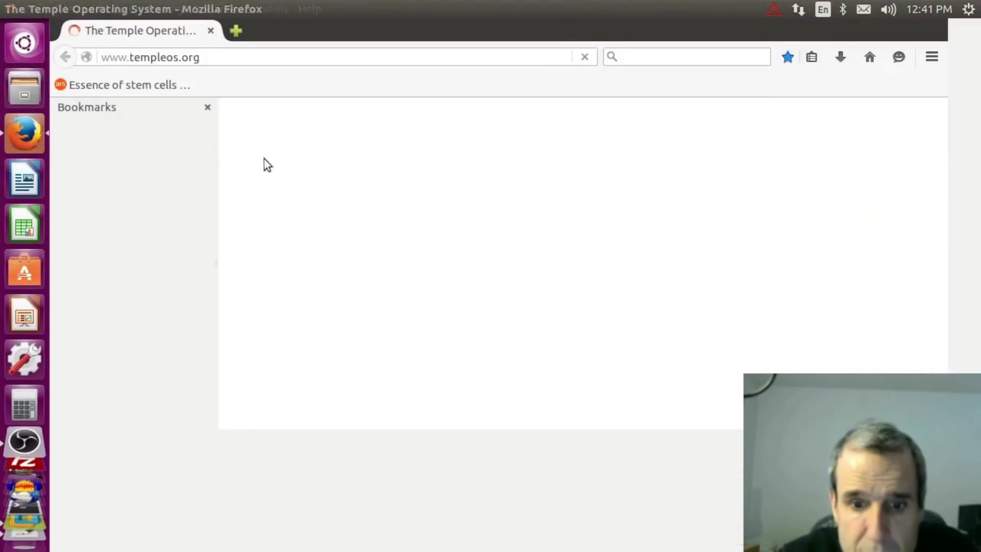
{"action": "left_click_drag", "start_coordinate": [208, 310], "coordinate": [208, 522]}
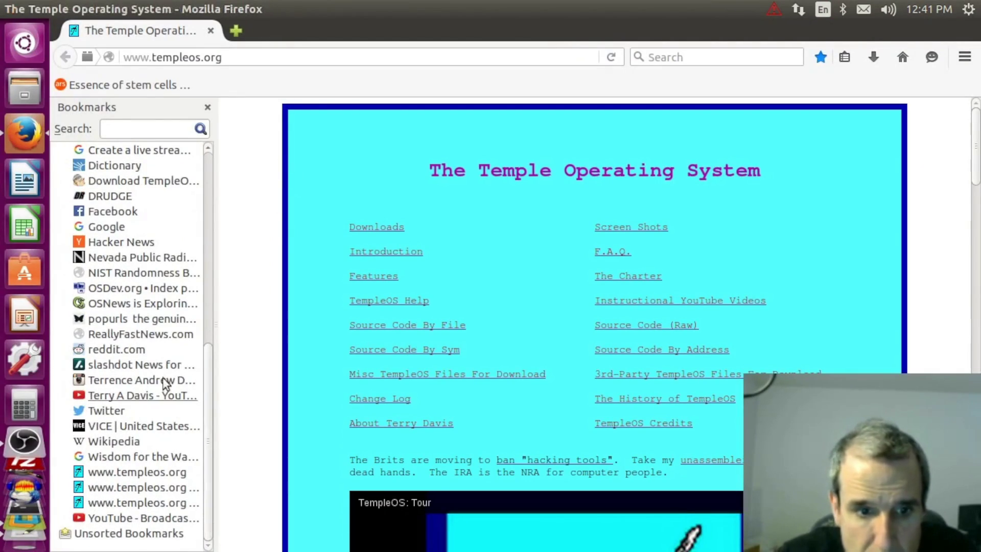
{"action": "left_click", "coordinate": [128, 350]}
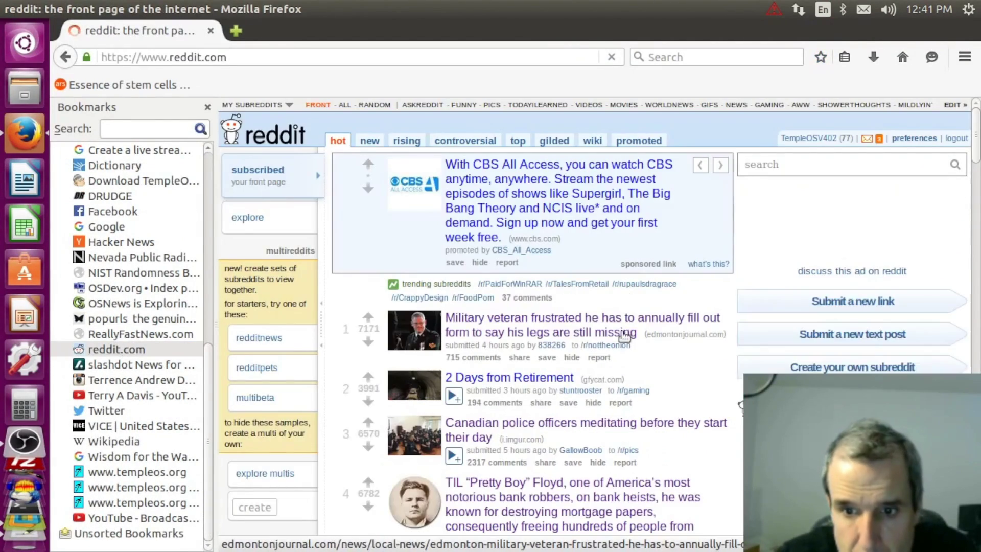
Step: Read reddit's front page down to around post 28, then bring the TempleOS VM back up
{"action": "scroll", "coordinate": [627, 336], "scroll_direction": "down", "scroll_amount": 8}
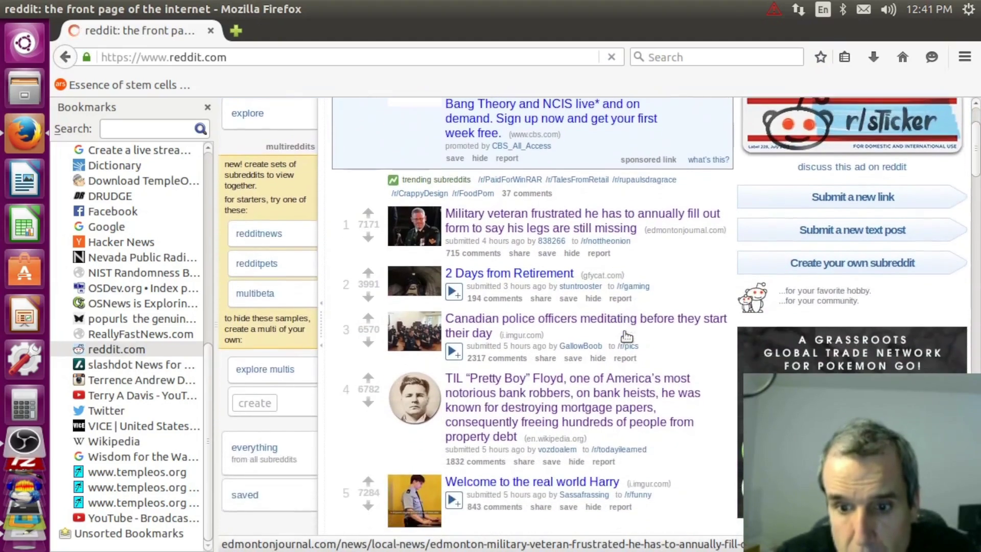
{"action": "scroll", "coordinate": [627, 336], "scroll_direction": "down", "scroll_amount": 6}
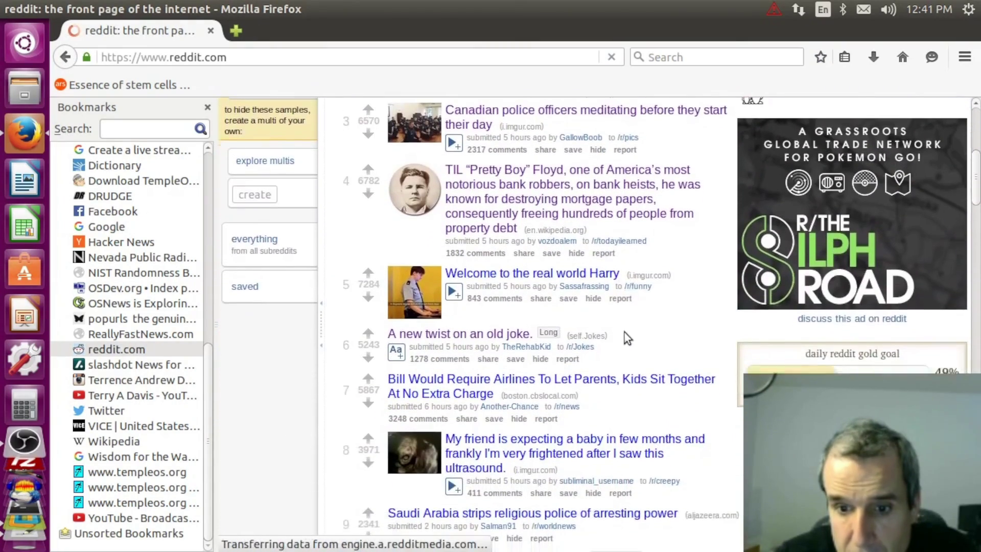
{"action": "scroll", "coordinate": [626, 336], "scroll_direction": "down", "scroll_amount": 8}
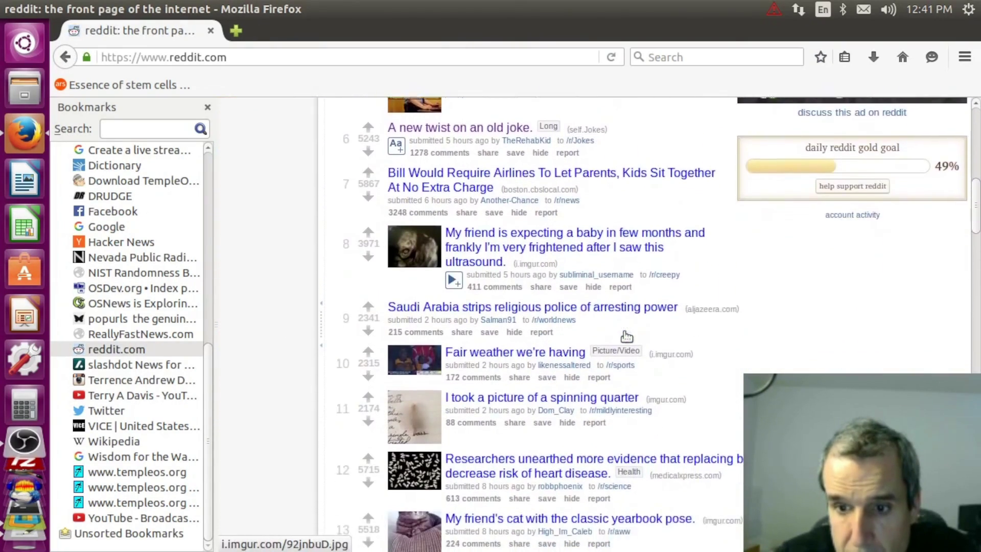
{"action": "scroll", "coordinate": [627, 336], "scroll_direction": "down", "scroll_amount": 5}
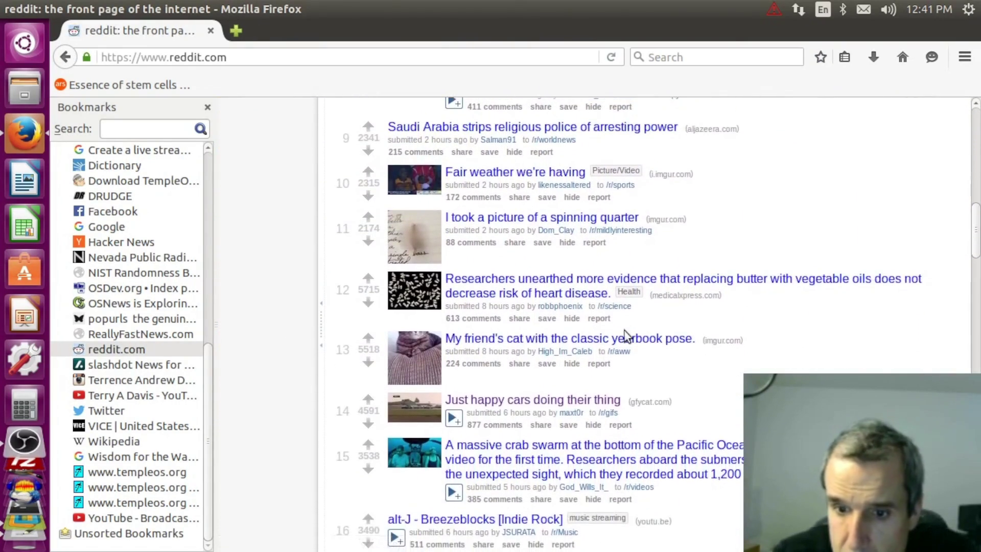
{"action": "scroll", "coordinate": [627, 336], "scroll_direction": "down", "scroll_amount": 3}
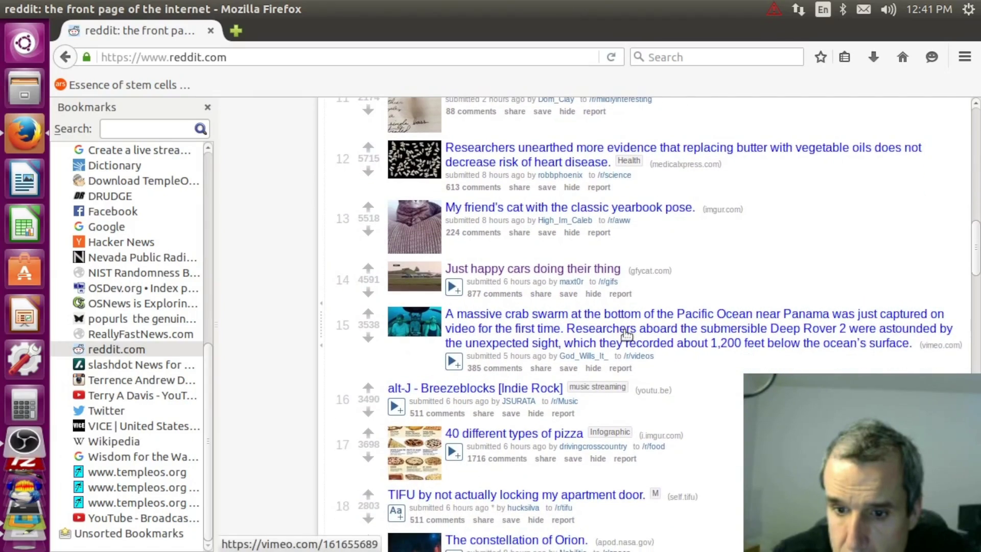
{"action": "scroll", "coordinate": [627, 336], "scroll_direction": "down", "scroll_amount": 2}
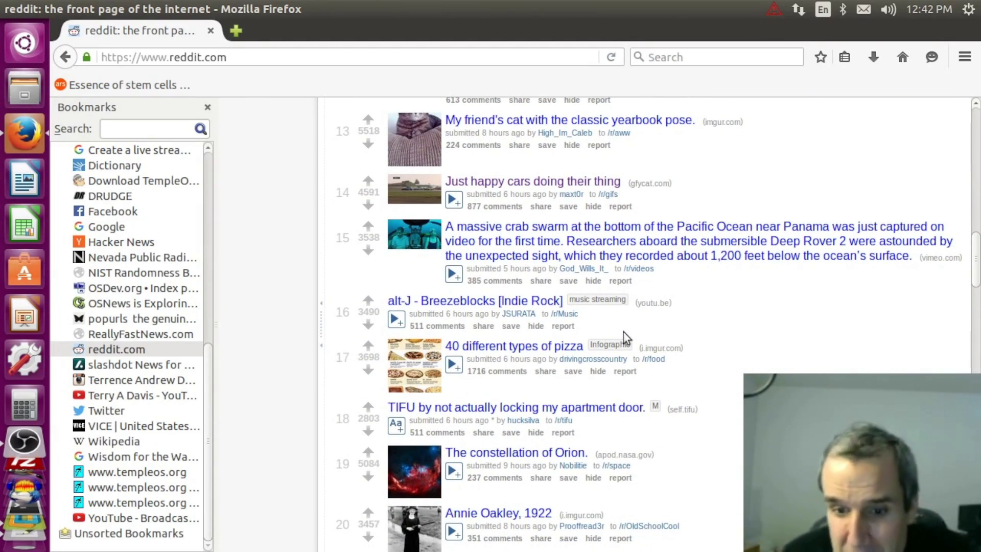
{"action": "scroll", "coordinate": [707, 327], "scroll_direction": "down", "scroll_amount": 3}
{"action": "scroll", "coordinate": [708, 327], "scroll_direction": "down", "scroll_amount": 3}
{"action": "scroll", "coordinate": [713, 327], "scroll_direction": "down", "scroll_amount": 3}
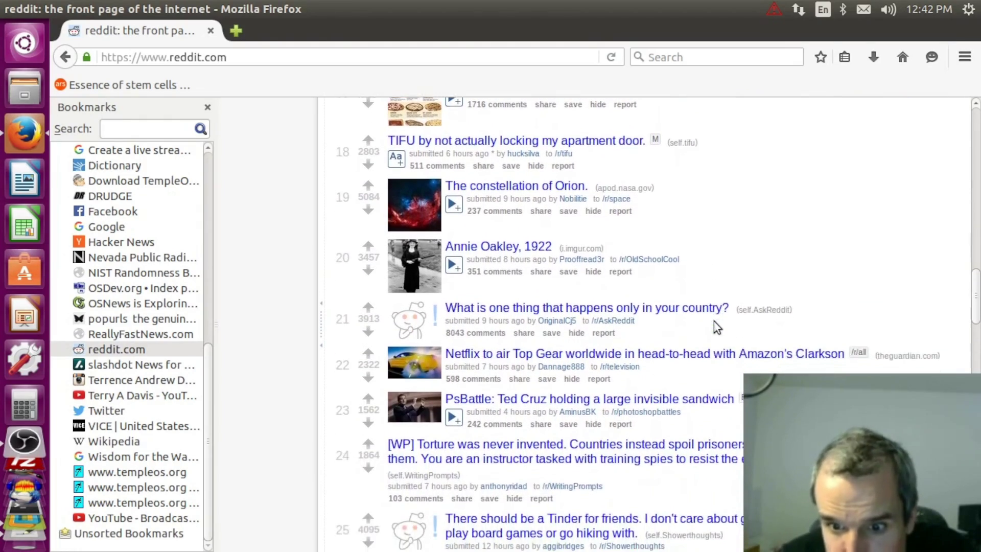
{"action": "scroll", "coordinate": [717, 327], "scroll_direction": "down", "scroll_amount": 1}
{"action": "scroll", "coordinate": [716, 326], "scroll_direction": "down", "scroll_amount": 6}
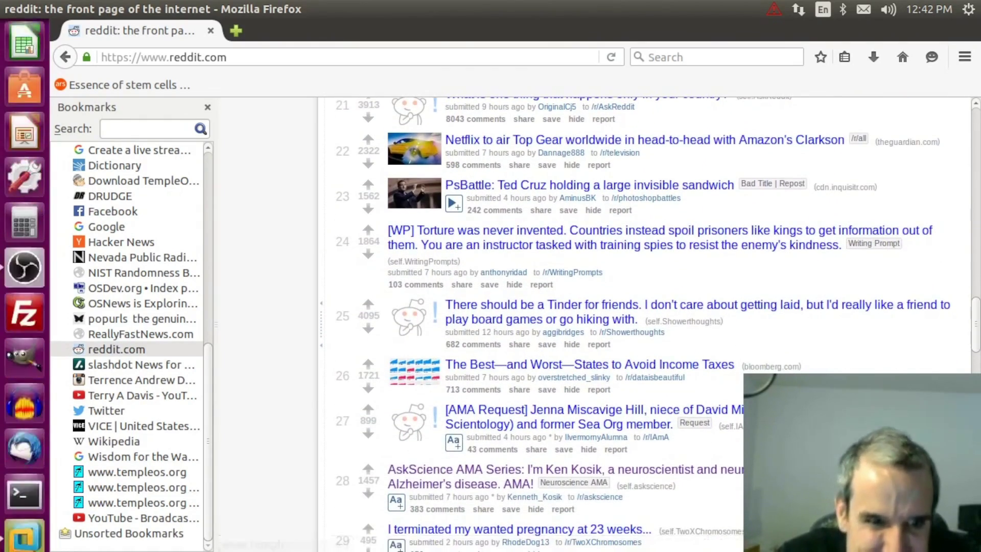
{"action": "left_click", "coordinate": [36, 455]}
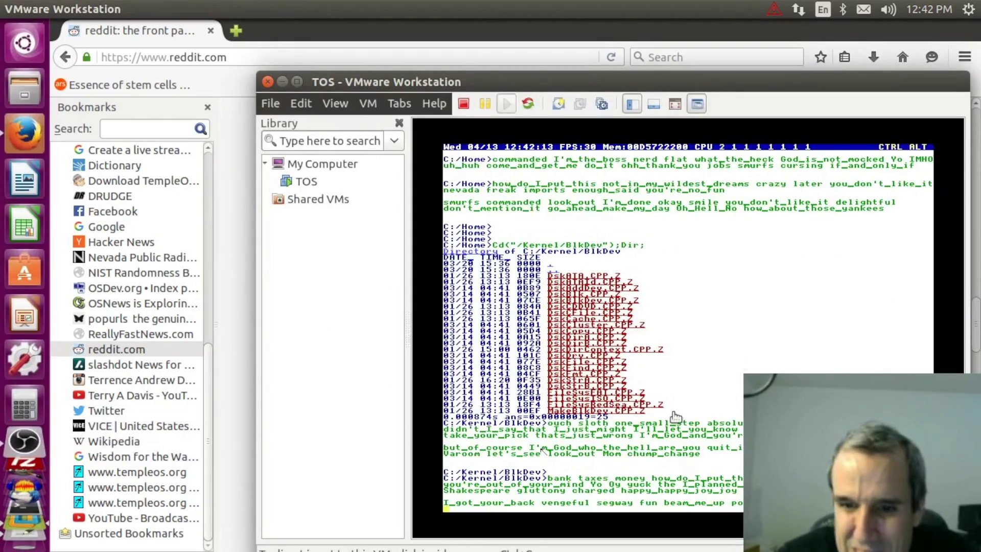
Step: Add a God-word line starting 'spirit busybody' at the BlkDev prompt
{"action": "key", "text": "Return"}
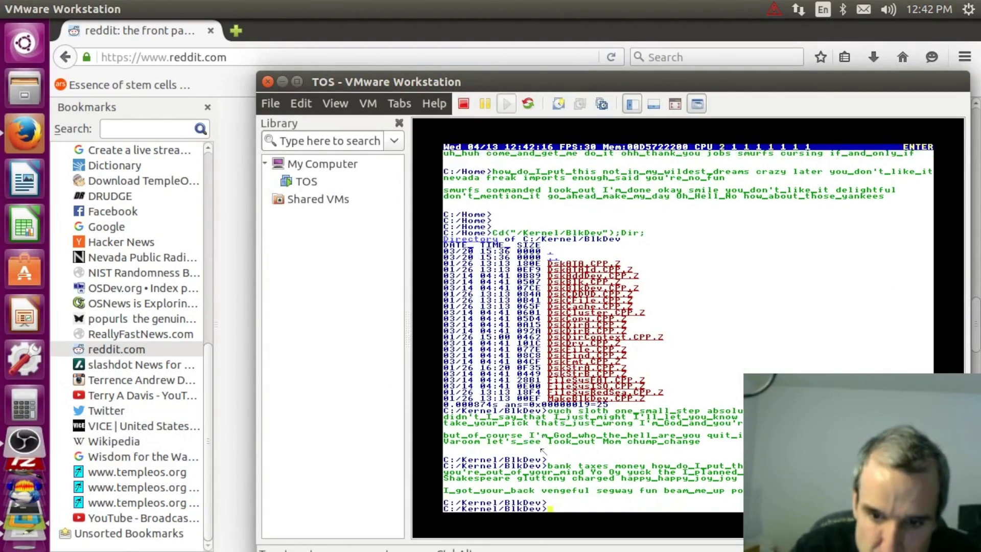
{"action": "key", "text": "F7"}
{"action": "key", "text": "F7"}
{"action": "key", "text": "F7"}
{"action": "key", "text": "F7"}
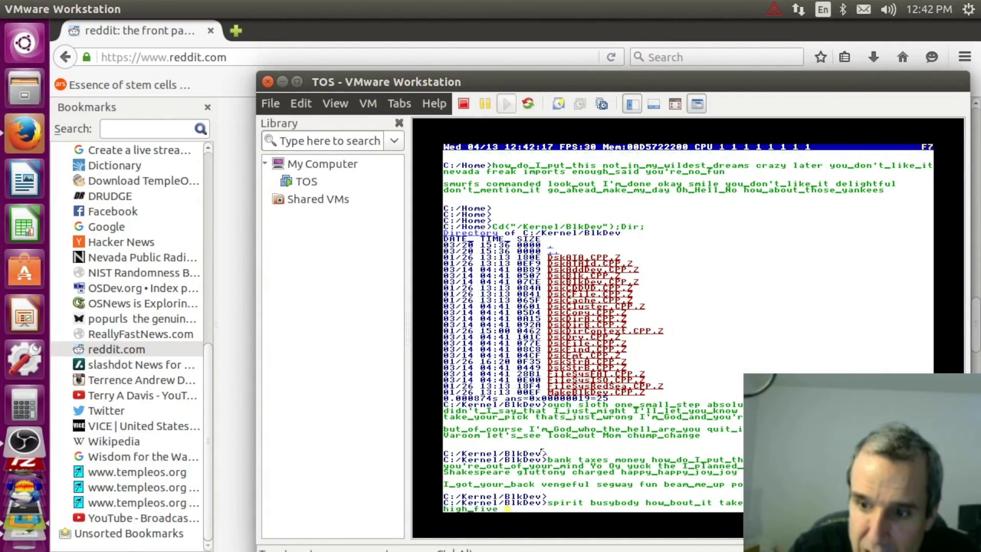
{"action": "key", "text": "F7"}
{"action": "key", "text": "F7"}
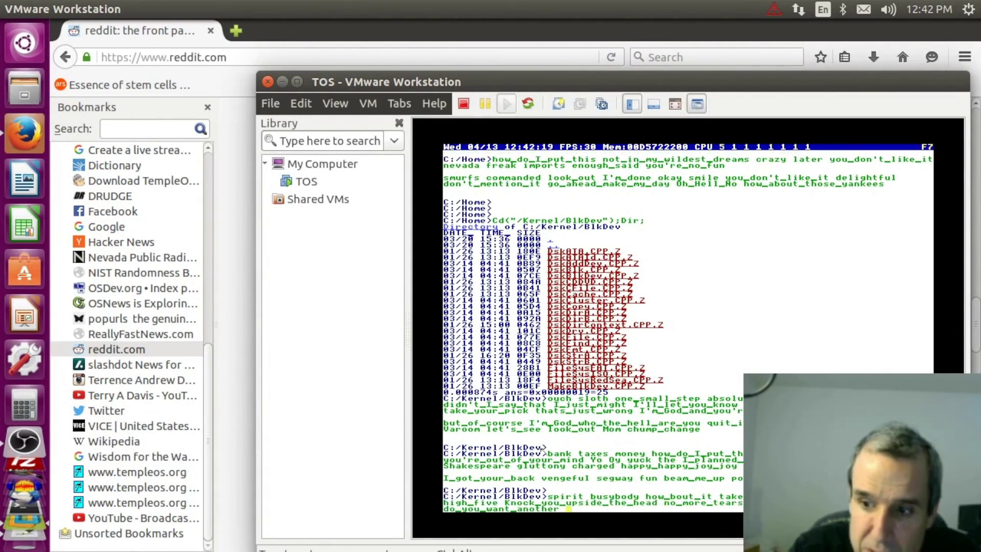
{"action": "key", "text": "F7"}
{"action": "key", "text": "F7"}
{"action": "key", "text": "F7"}
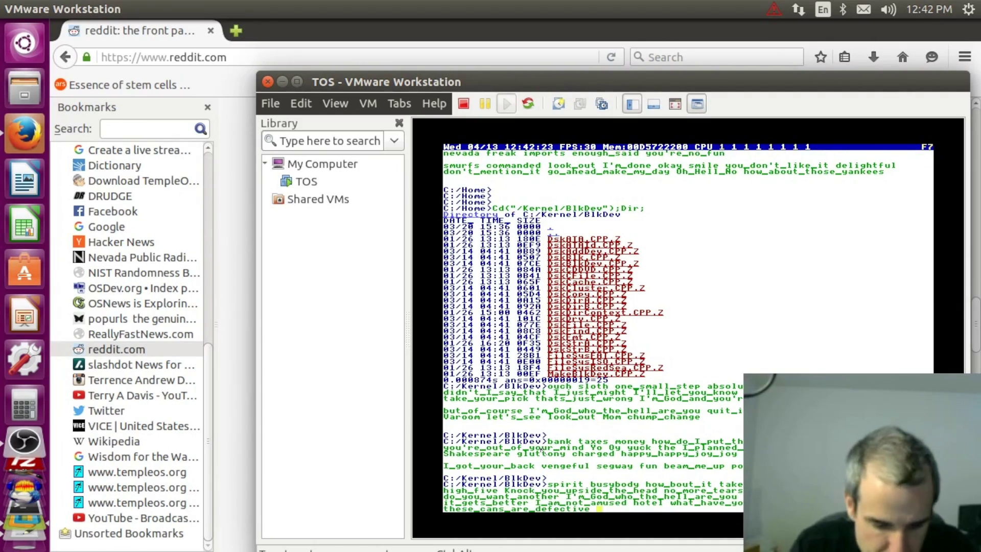
{"action": "key", "text": "ctrl+shift+Return"}
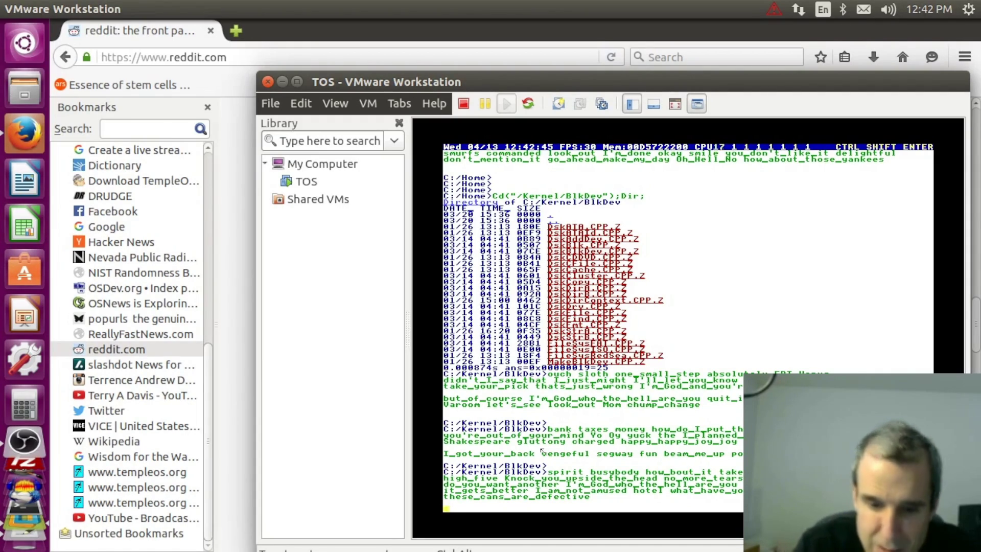
Step: Generate a line starting 'money to_infinity_and_beyond', then release the VM and return to Firefox
{"action": "key", "text": "F7"}
{"action": "key", "text": "F7"}
{"action": "key", "text": "F7"}
{"action": "key", "text": "F7"}
{"action": "key", "text": "F7"}
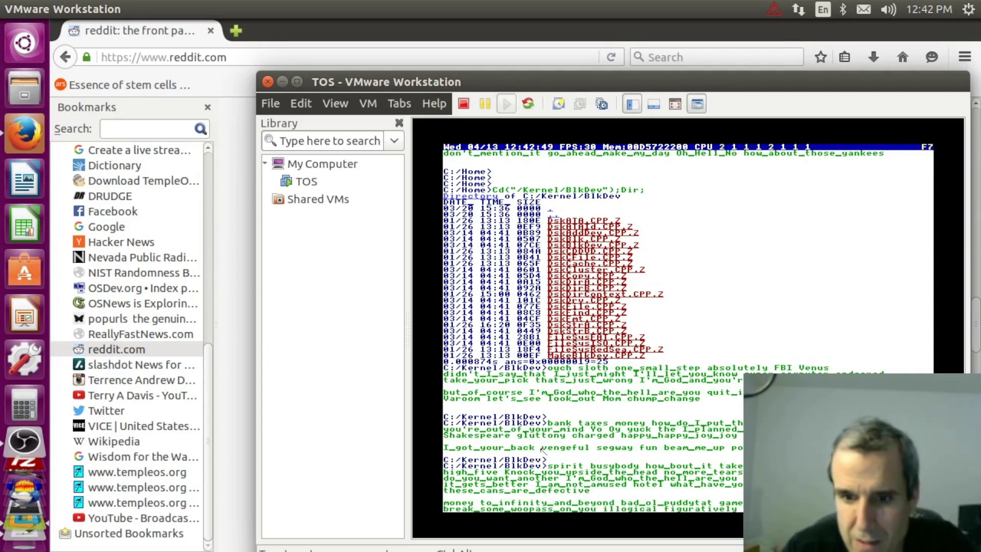
{"action": "key", "text": "ctrl+alt"}
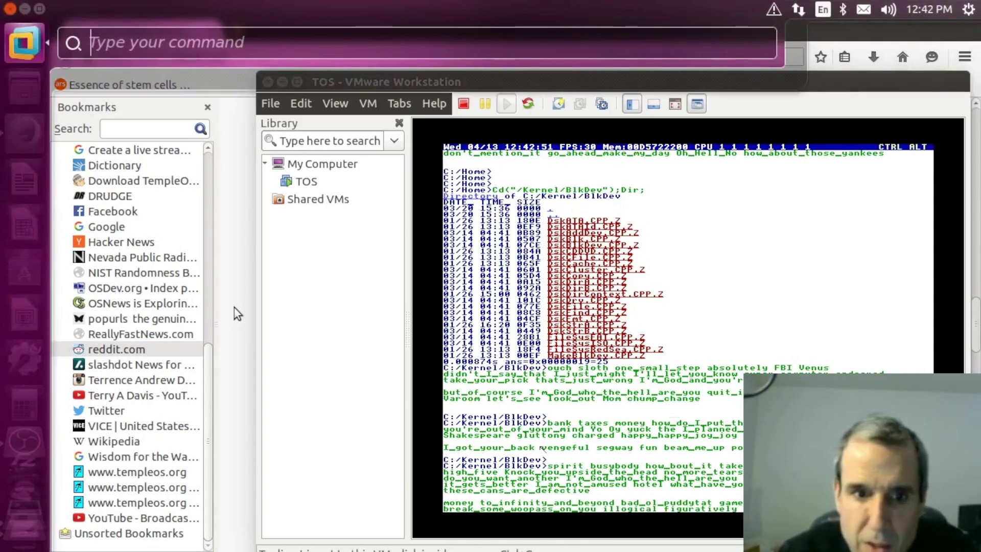
{"action": "left_click", "coordinate": [234, 308]}
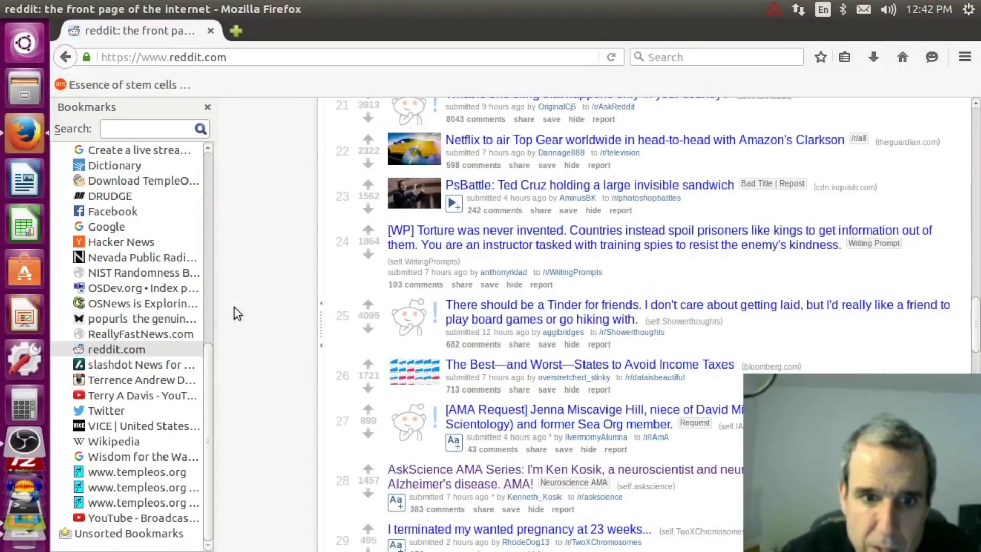
Step: Search Twitter for the exact term templeos, then switch back to the TempleOS VM
{"action": "left_click", "coordinate": [108, 410]}
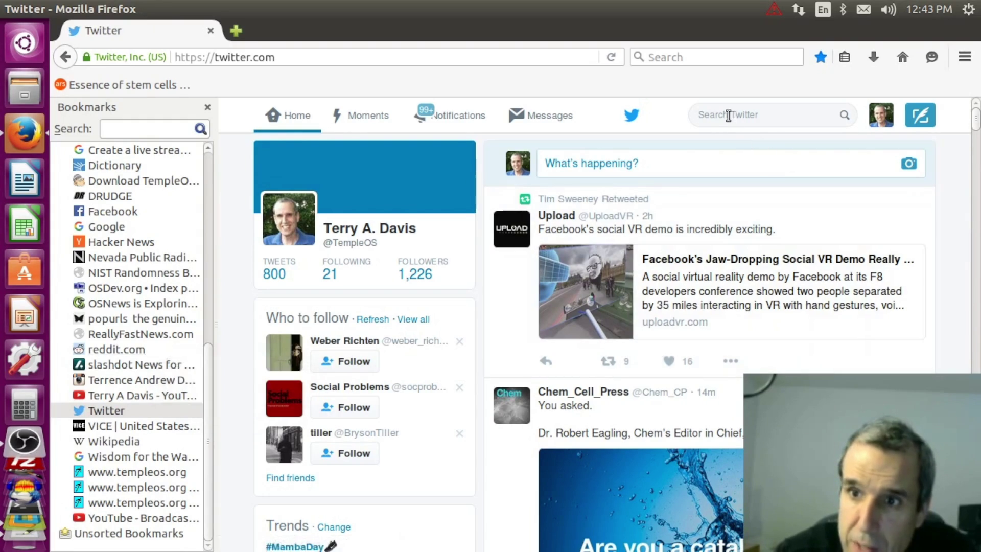
{"action": "left_click", "coordinate": [725, 113]}
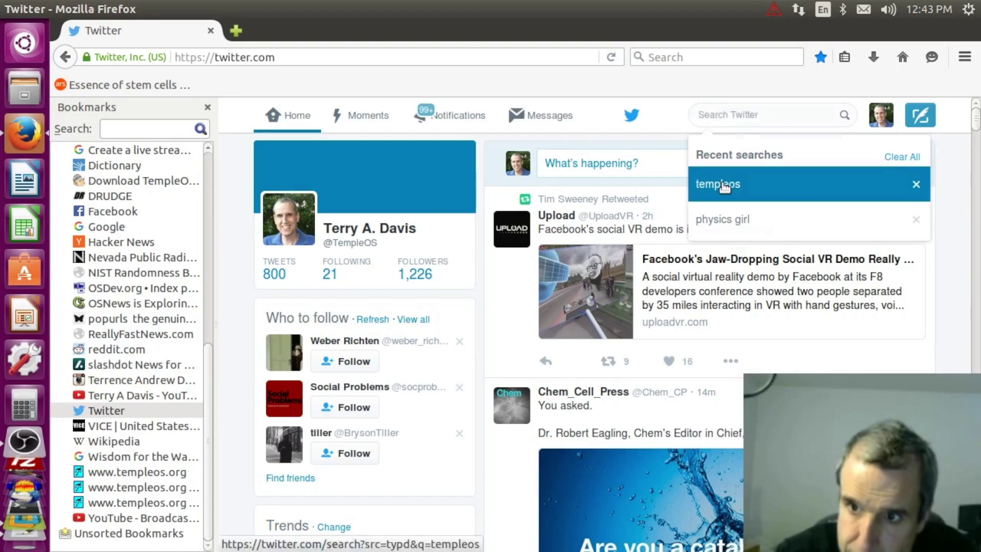
{"action": "left_click", "coordinate": [723, 184]}
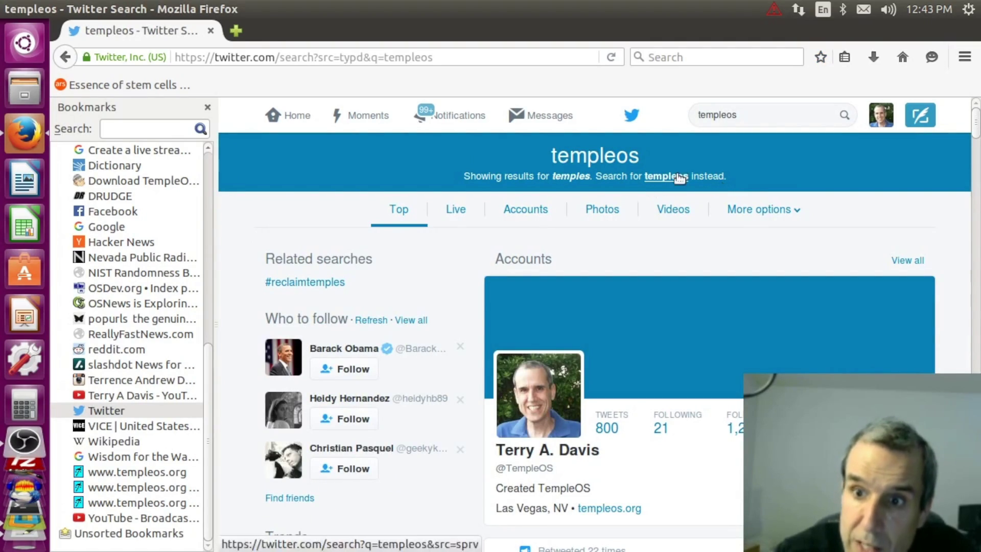
{"action": "left_click", "coordinate": [672, 176]}
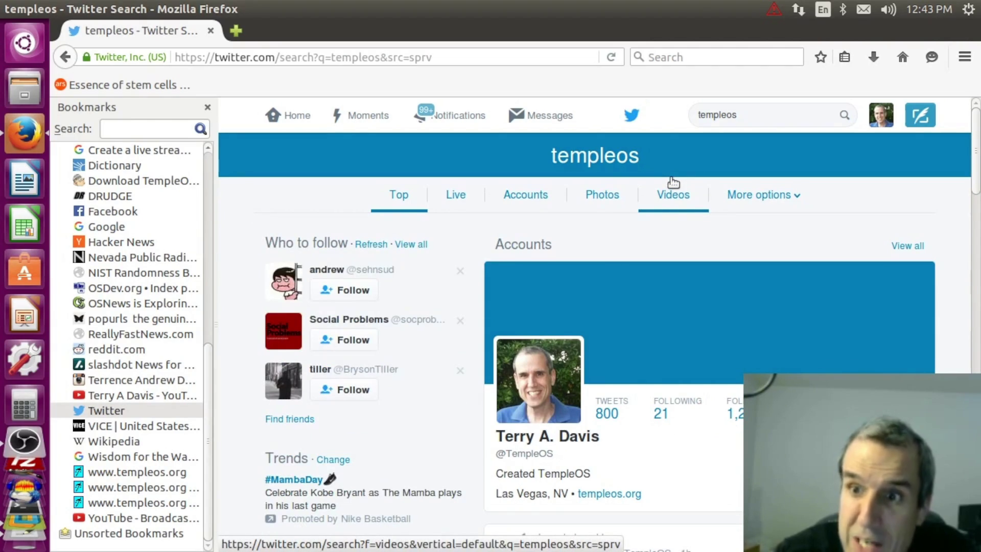
{"action": "left_click", "coordinate": [23, 474]}
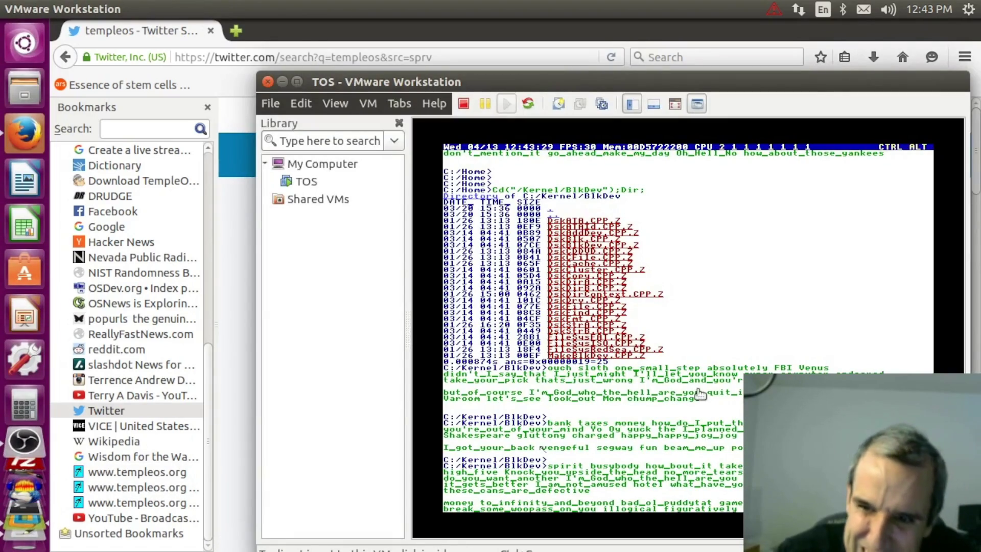
Step: Submit the current prompt line and generate a new line of random God words
{"action": "key", "text": "Return"}
{"action": "key", "text": "F7"}
{"action": "key", "text": "F7"}
{"action": "key", "text": "F7"}
{"action": "key", "text": "F7"}
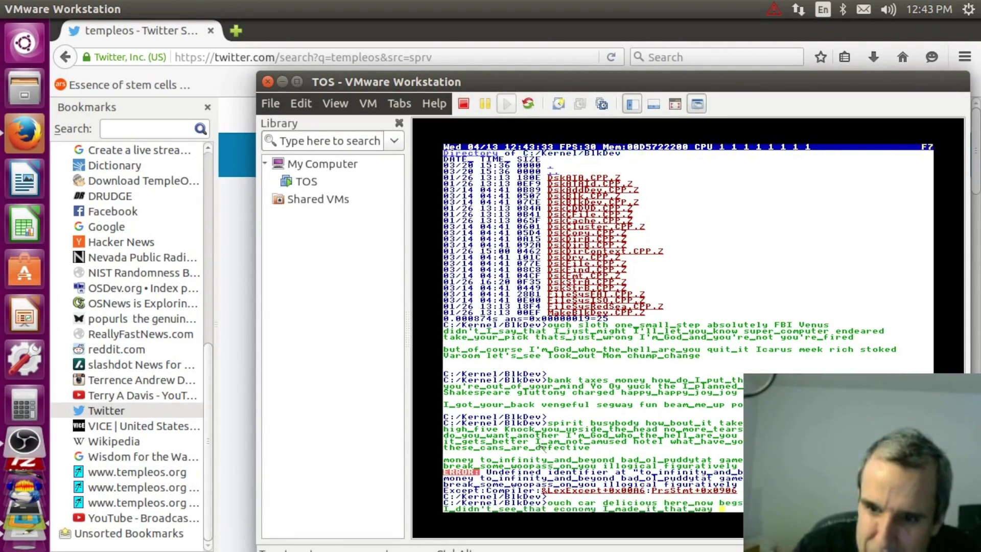
{"action": "key", "text": "F7"}
{"action": "key", "text": "F7"}
{"action": "key", "text": "F7"}
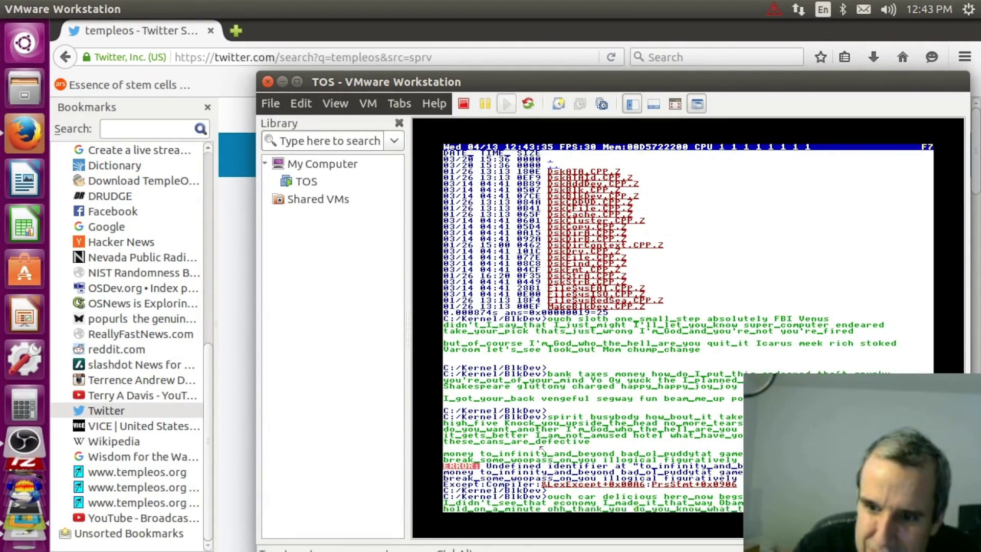
{"action": "key", "text": "F7"}
{"action": "key", "text": "F7"}
{"action": "key", "text": "F7"}
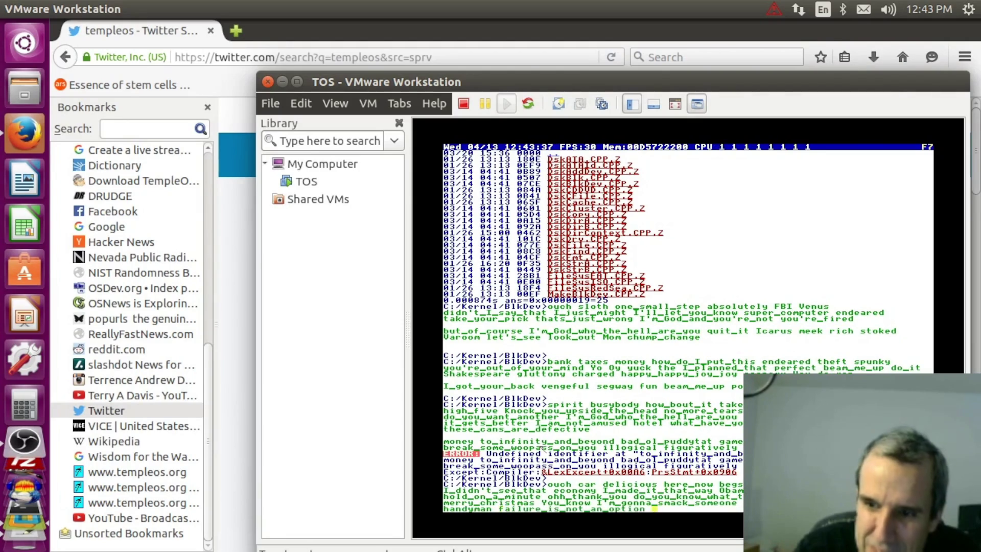
{"action": "key", "text": "ctrl+shift+Return"}
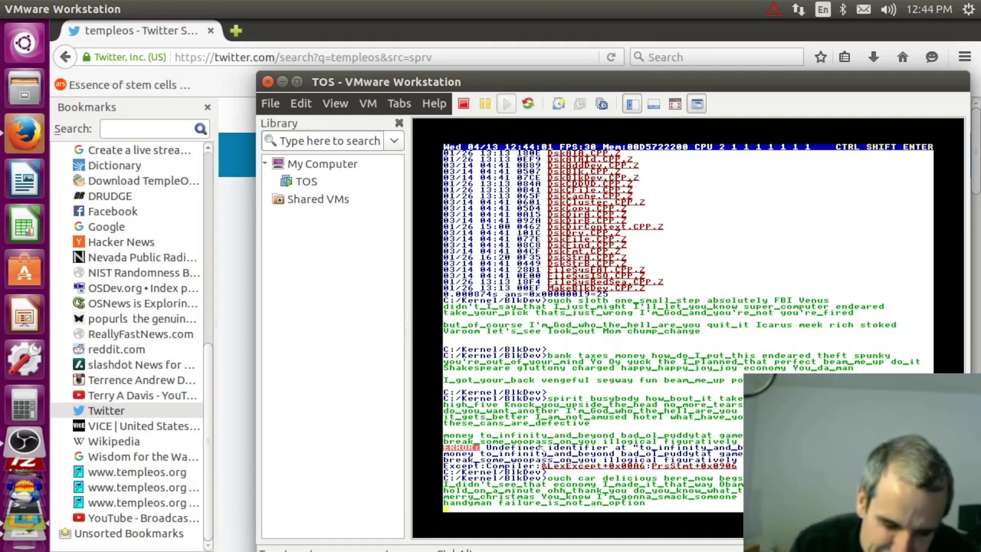
Step: Add a God-word line starting 'ouch car delicious', then release the virtual machine
{"action": "key", "text": "F7"}
{"action": "key", "text": "F7"}
{"action": "key", "text": "F7"}
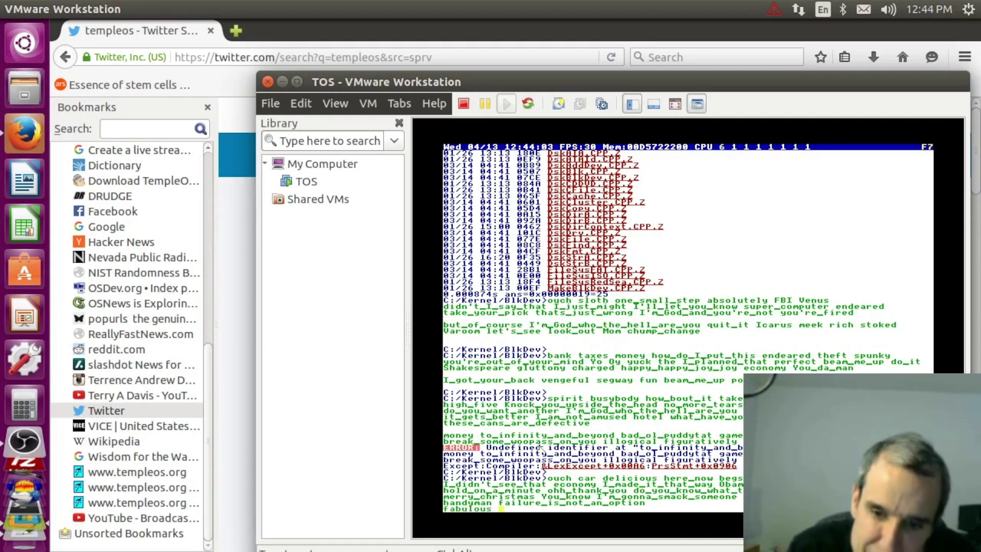
{"action": "key", "text": "F7"}
{"action": "key", "text": "F7"}
{"action": "key", "text": "F7"}
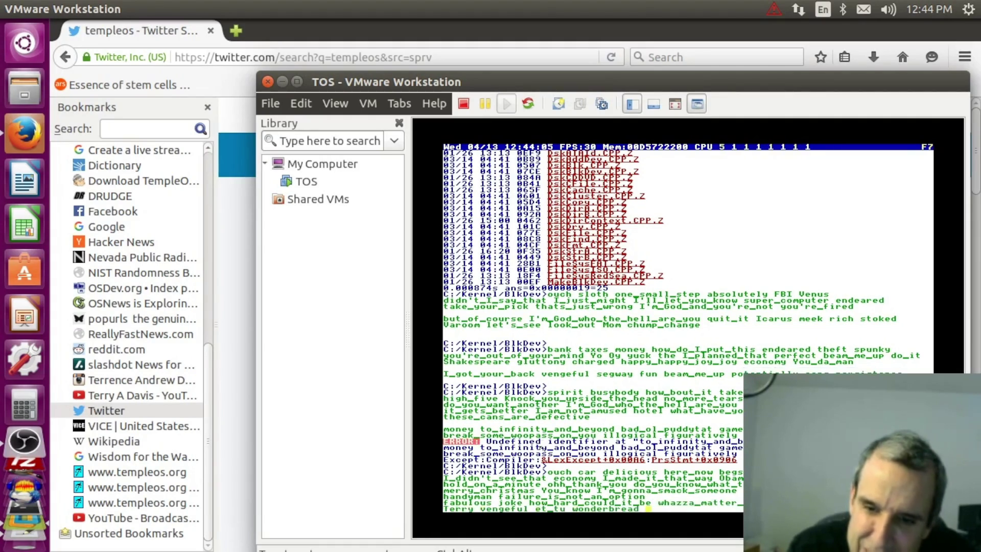
{"action": "key", "text": "ctrl+shift+Return"}
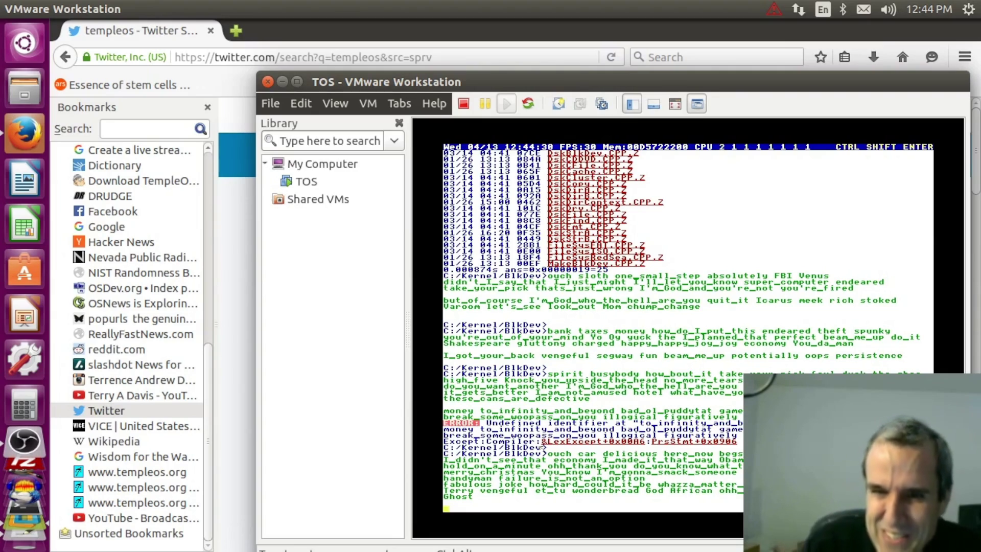
{"action": "key", "text": "ctrl+alt"}
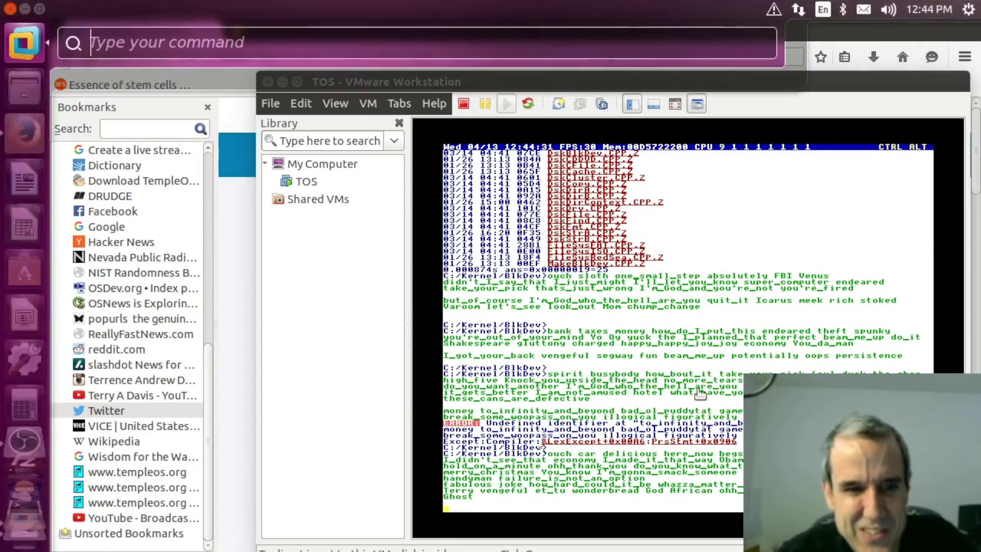
Step: Visit Slashdot, then the OSDev.org forum index, then the YouTube home page from the bookmarks
{"action": "left_click", "coordinate": [164, 363]}
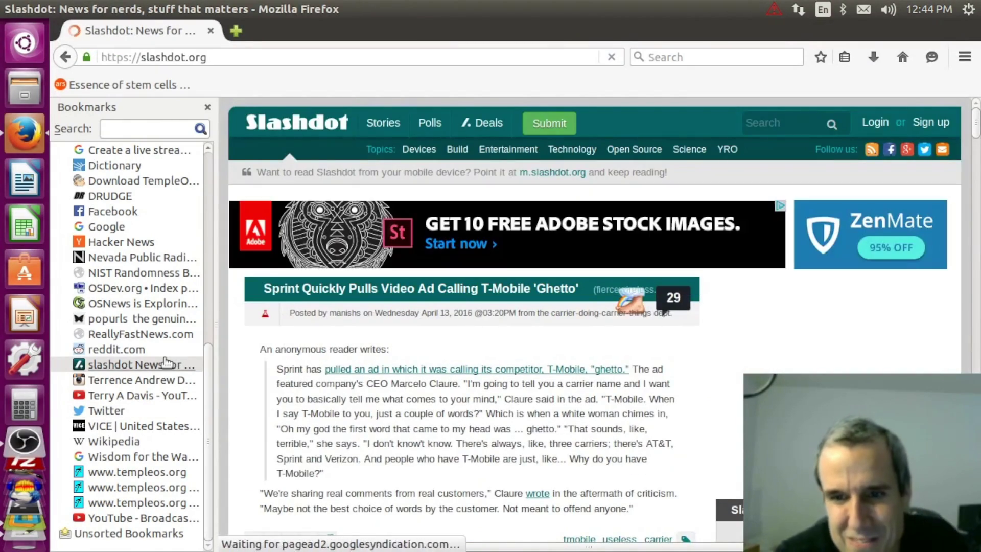
{"action": "left_click", "coordinate": [142, 289]}
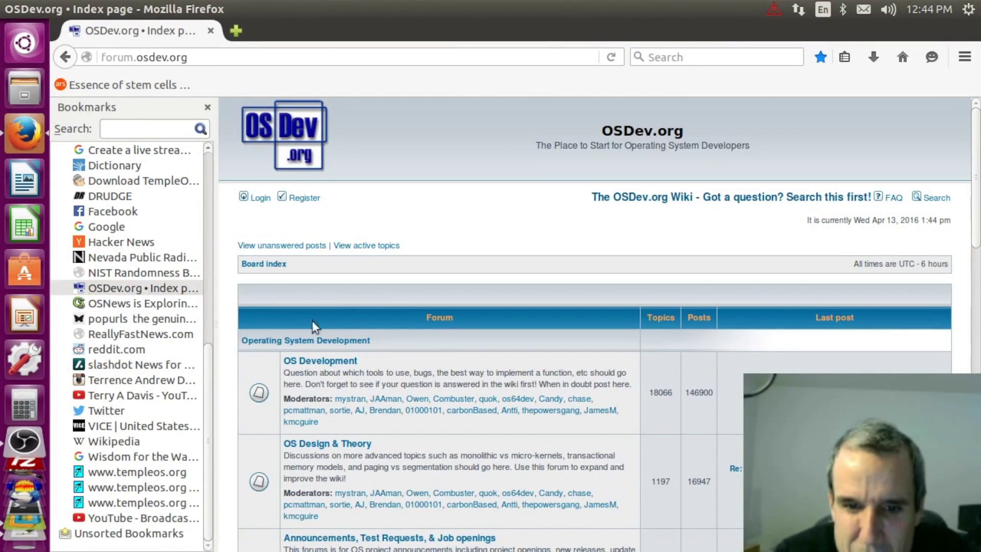
{"action": "left_click", "coordinate": [121, 519]}
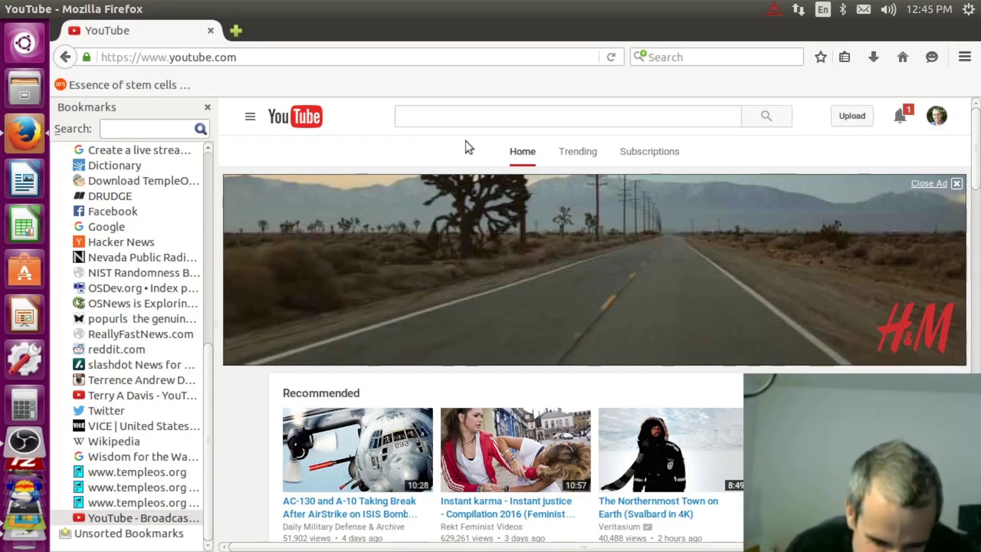
Step: Search YouTube for 'atheist' and open the '15 things to NEVER say to an atheist' video
{"action": "type", "text": "ATHEST"}
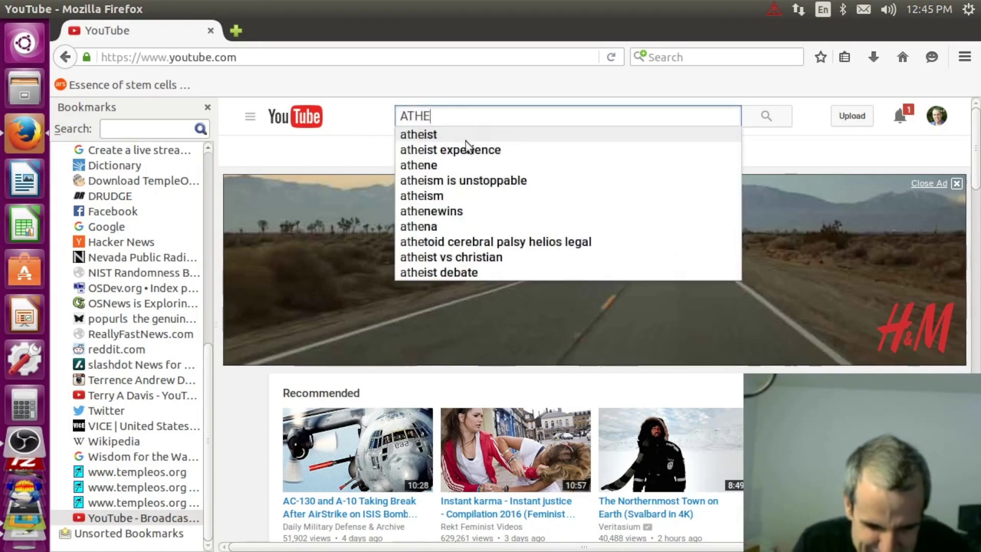
{"action": "key", "text": "BackSpace"}
{"action": "key", "text": "BackSpace"}
{"action": "key", "text": "BackSpace"}
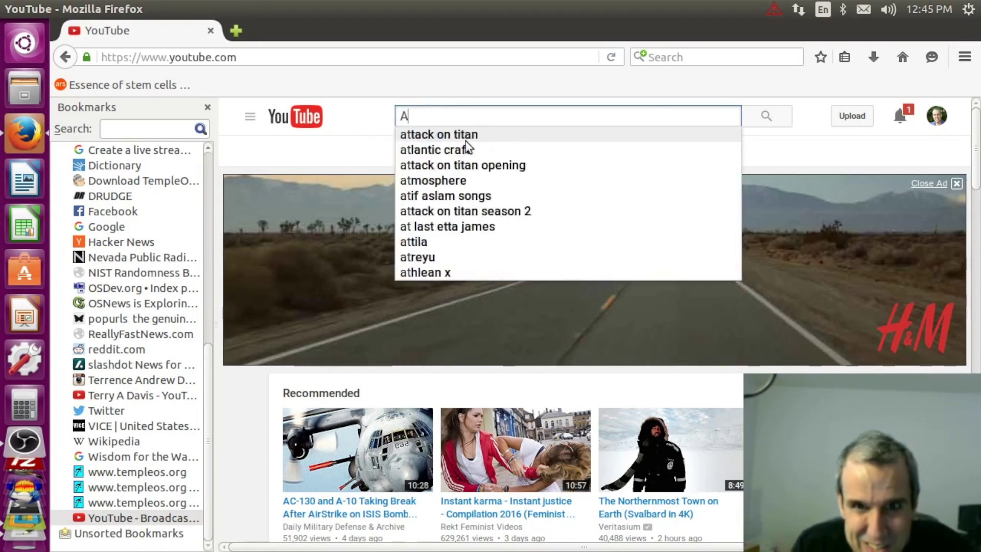
{"action": "type", "text": "atheist"}
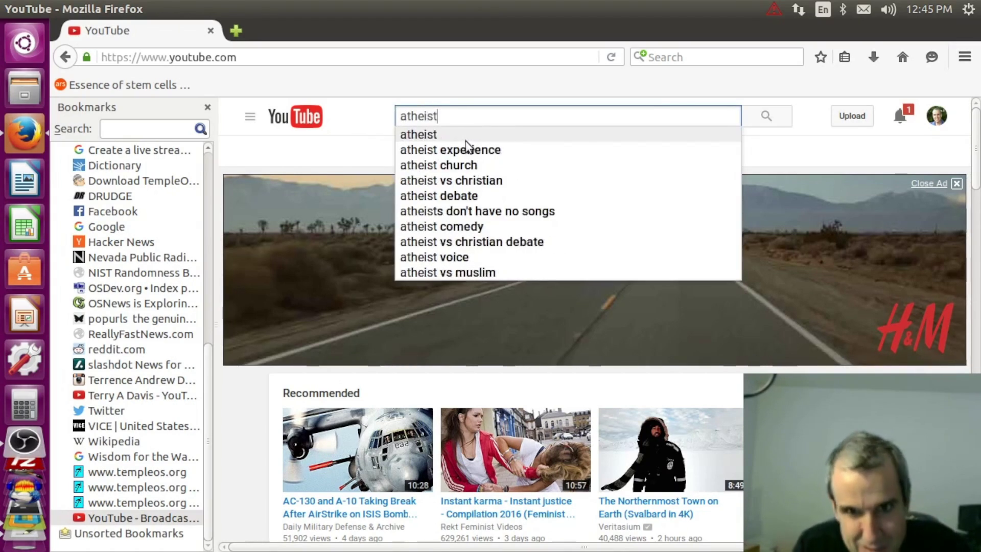
{"action": "key", "text": "Return"}
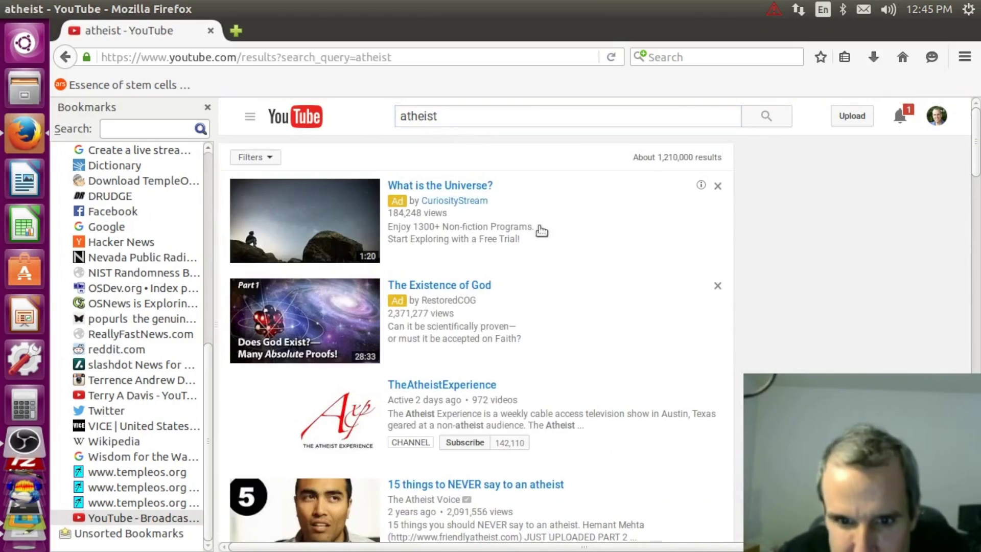
{"action": "scroll", "coordinate": [562, 241], "scroll_direction": "down", "scroll_amount": 3}
{"action": "scroll", "coordinate": [579, 249], "scroll_direction": "down", "scroll_amount": 2}
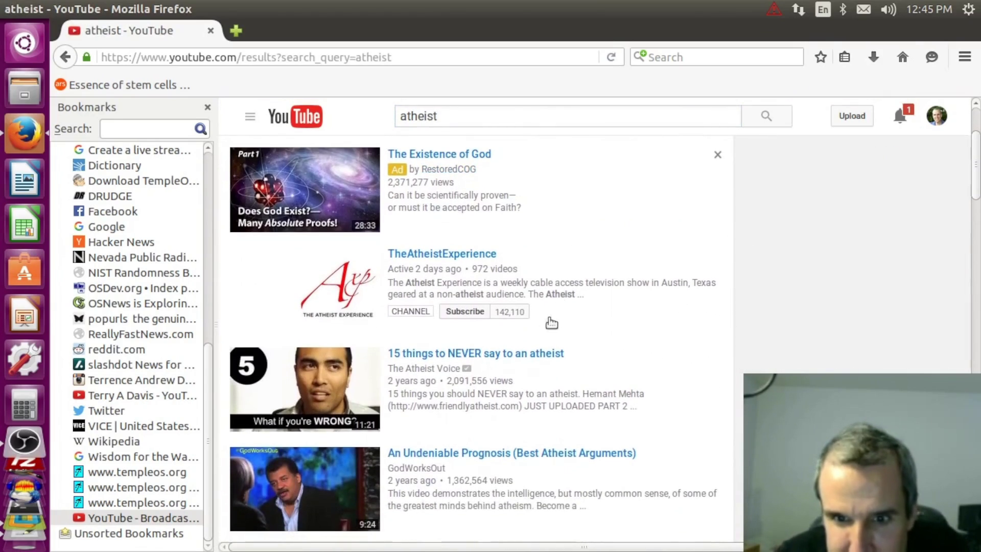
{"action": "left_click", "coordinate": [524, 354]}
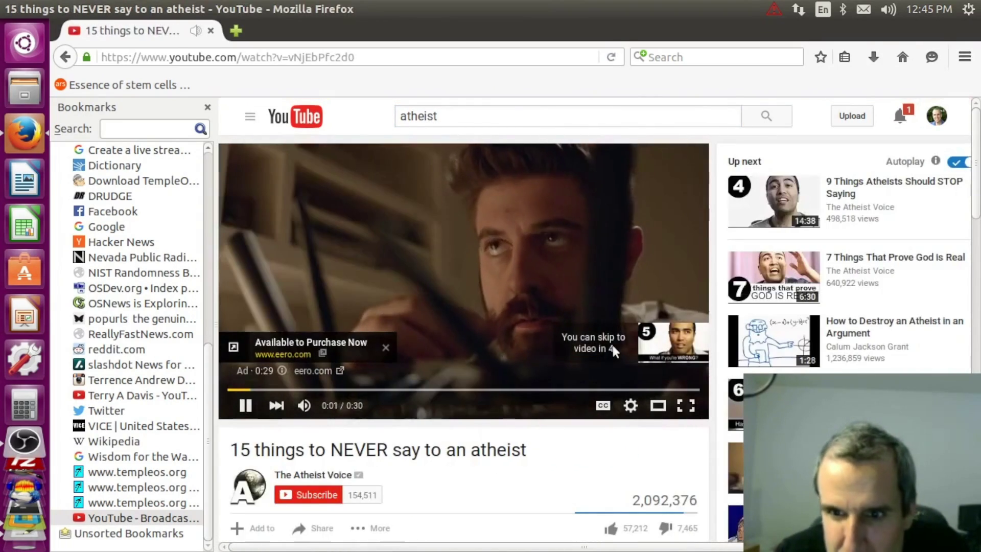
Step: Pause and resume the pre-roll ad, then skip it to start the video
{"action": "left_click", "coordinate": [245, 407]}
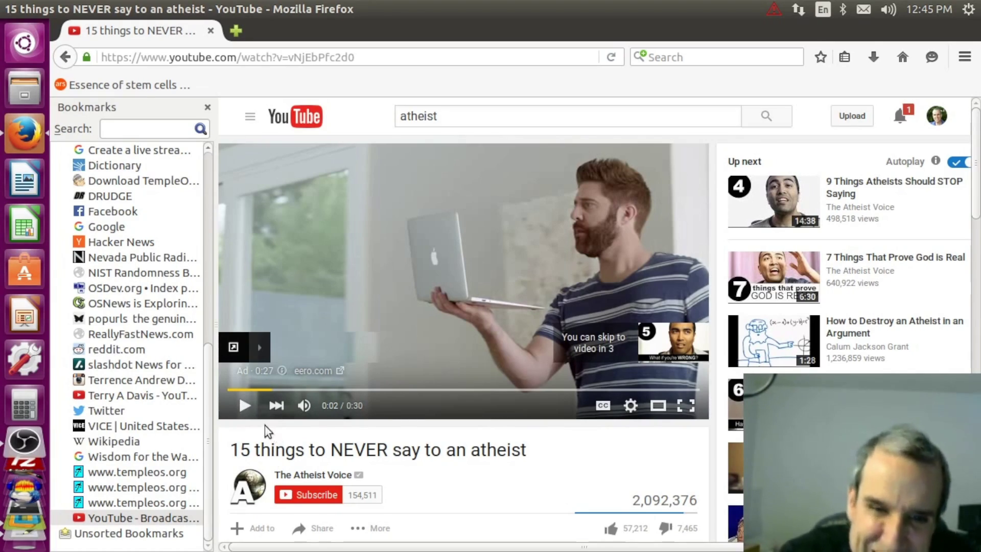
{"action": "left_click", "coordinate": [245, 407]}
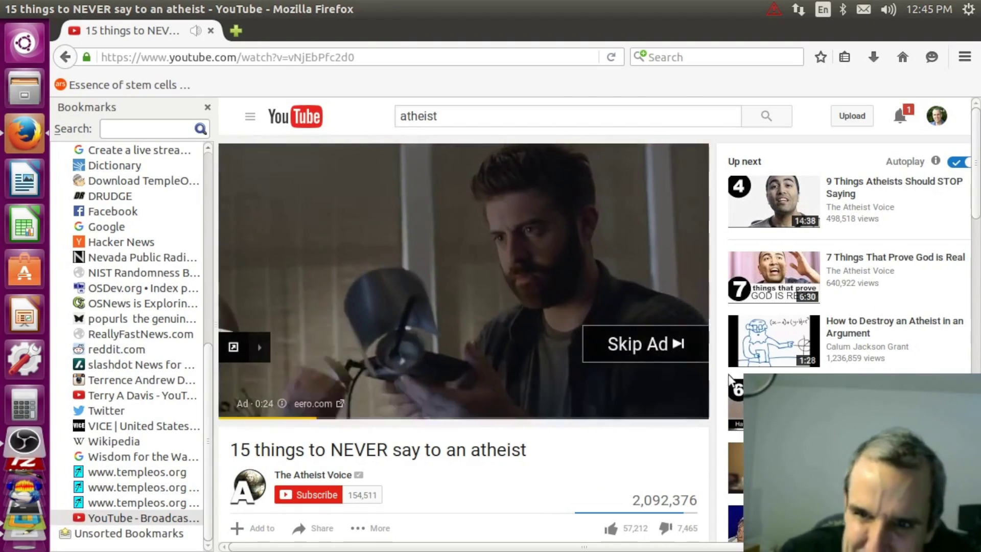
{"action": "left_click", "coordinate": [635, 348]}
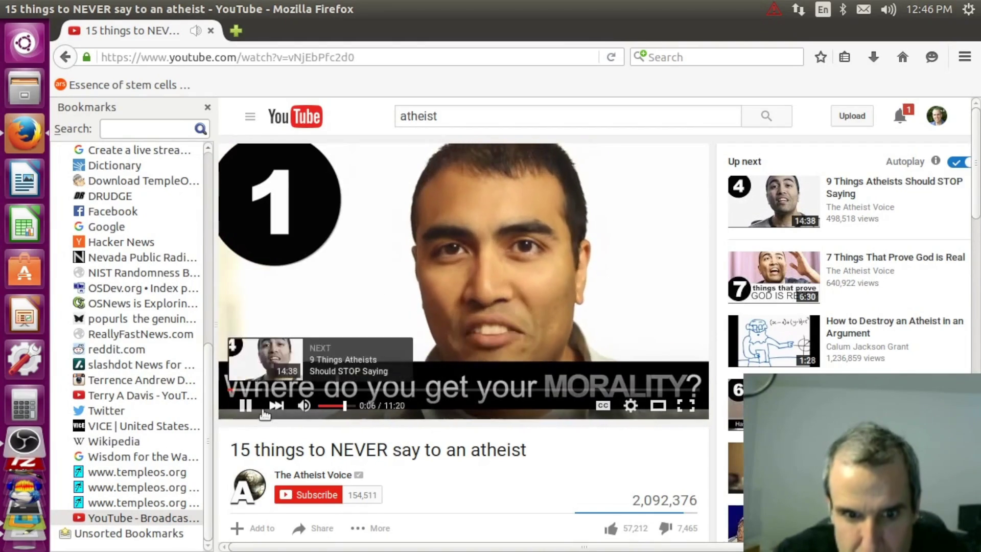
Step: Watch the opening, pausing and resuming at 0:11, 0:18 and 0:22
{"action": "left_click", "coordinate": [244, 406]}
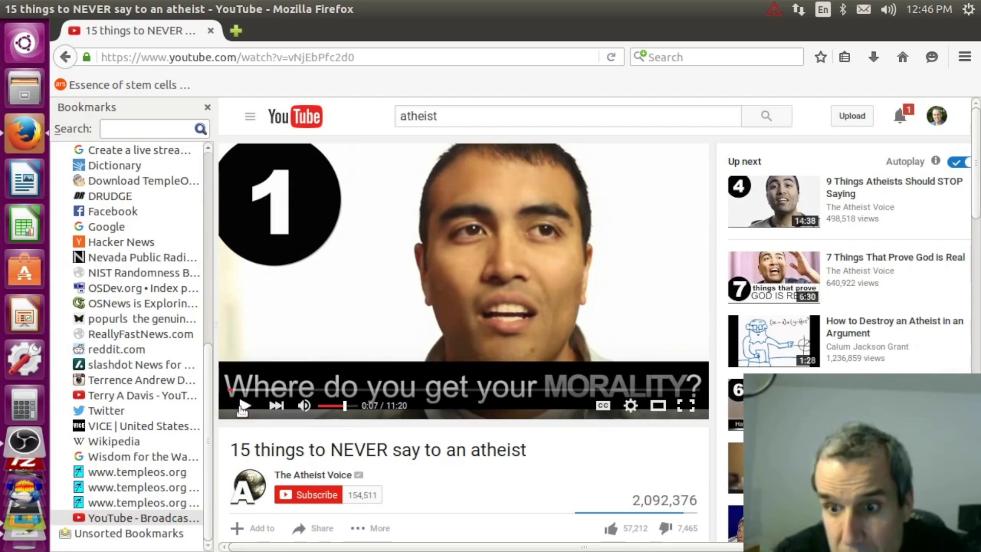
{"action": "left_click", "coordinate": [243, 408]}
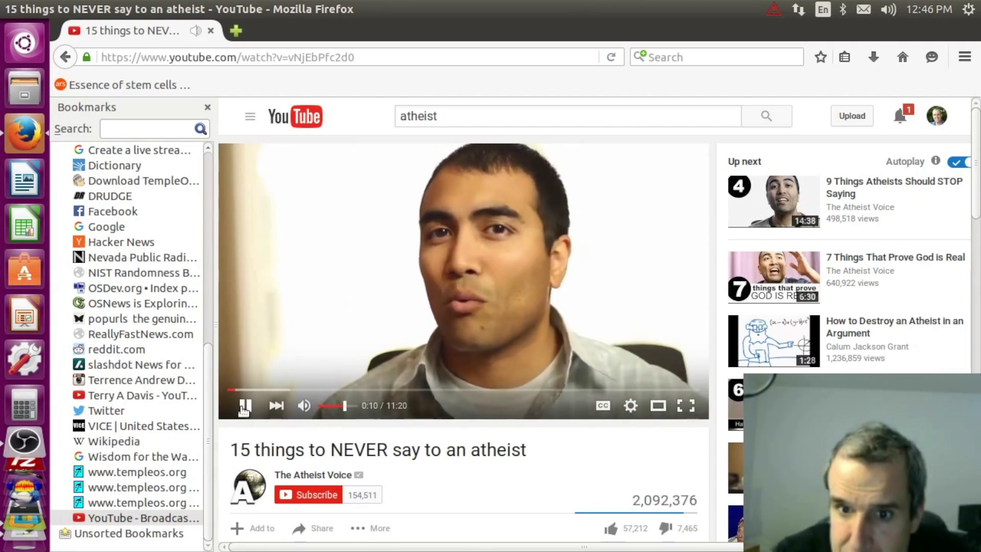
{"action": "left_click", "coordinate": [244, 407]}
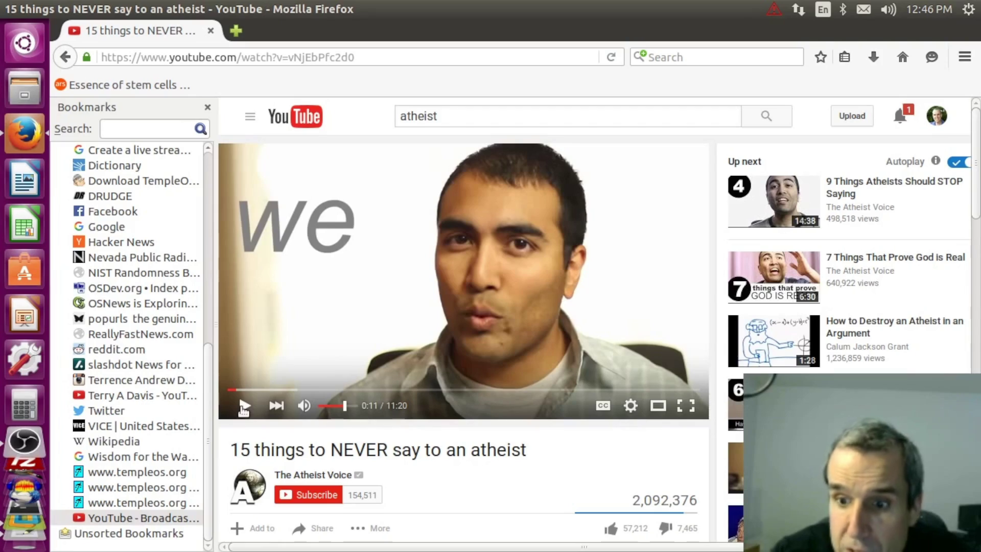
{"action": "left_click", "coordinate": [244, 407]}
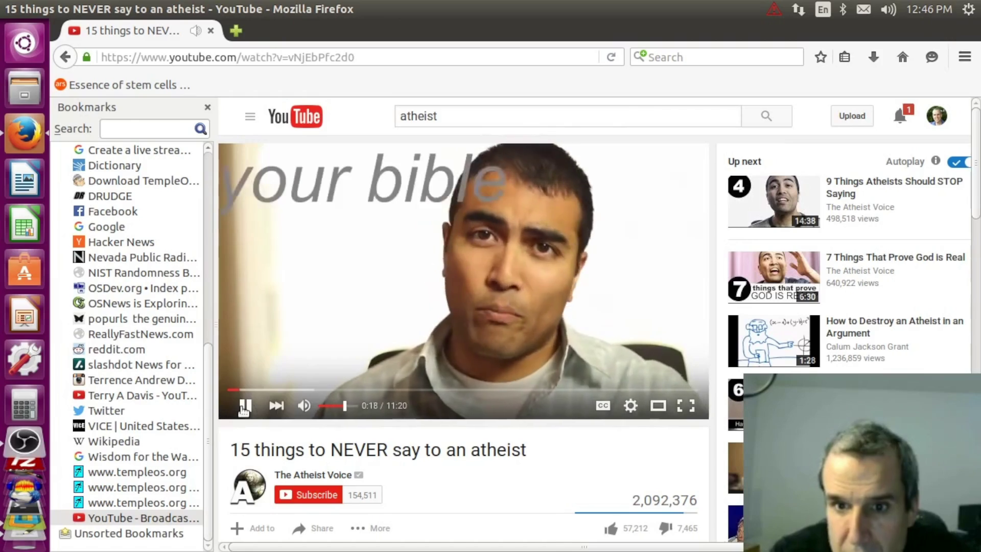
{"action": "left_click", "coordinate": [243, 407]}
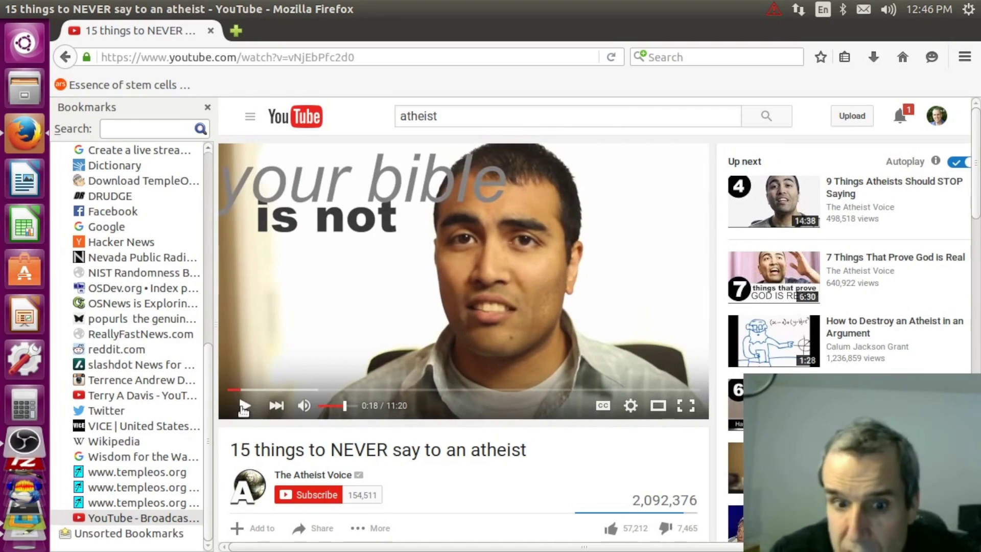
{"action": "left_click", "coordinate": [245, 408]}
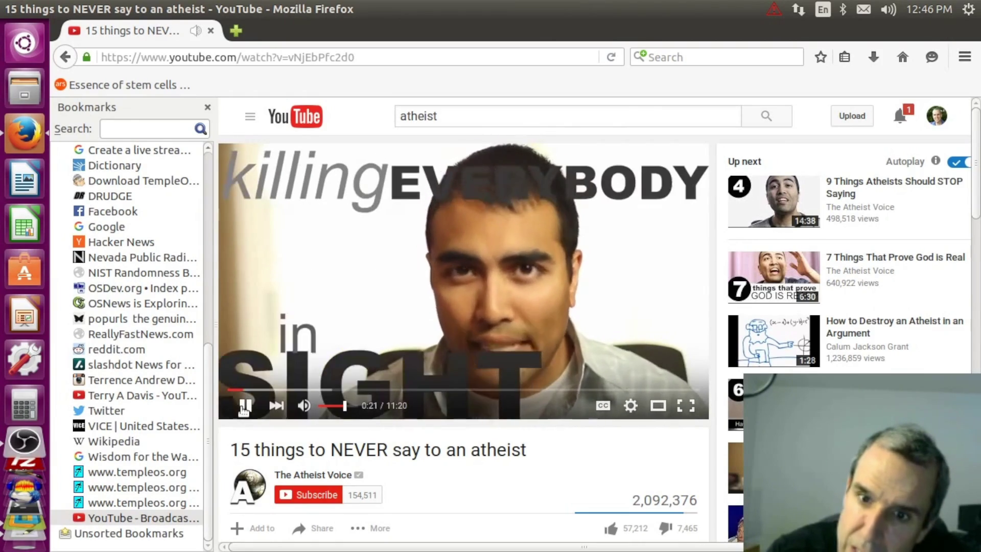
{"action": "left_click", "coordinate": [245, 407]}
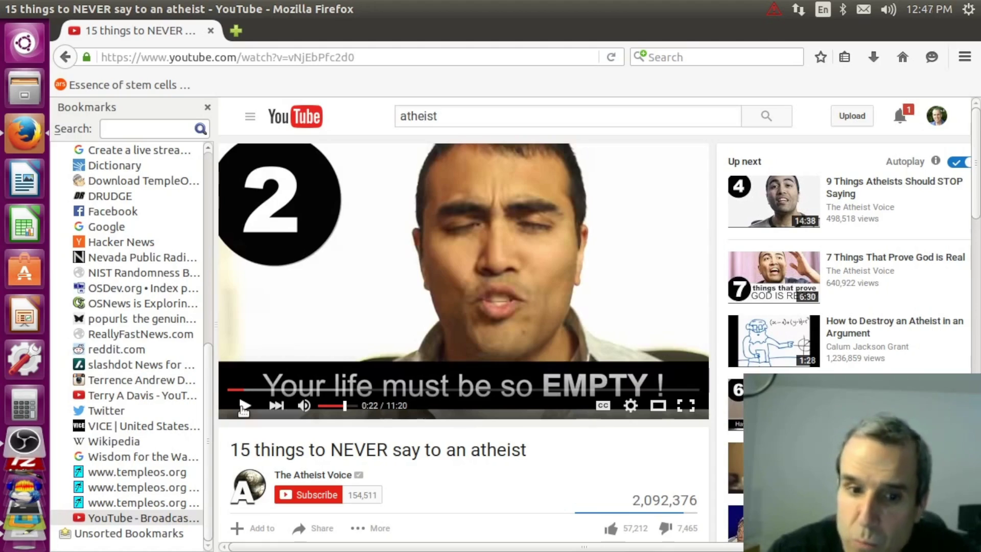
{"action": "left_click", "coordinate": [244, 407]}
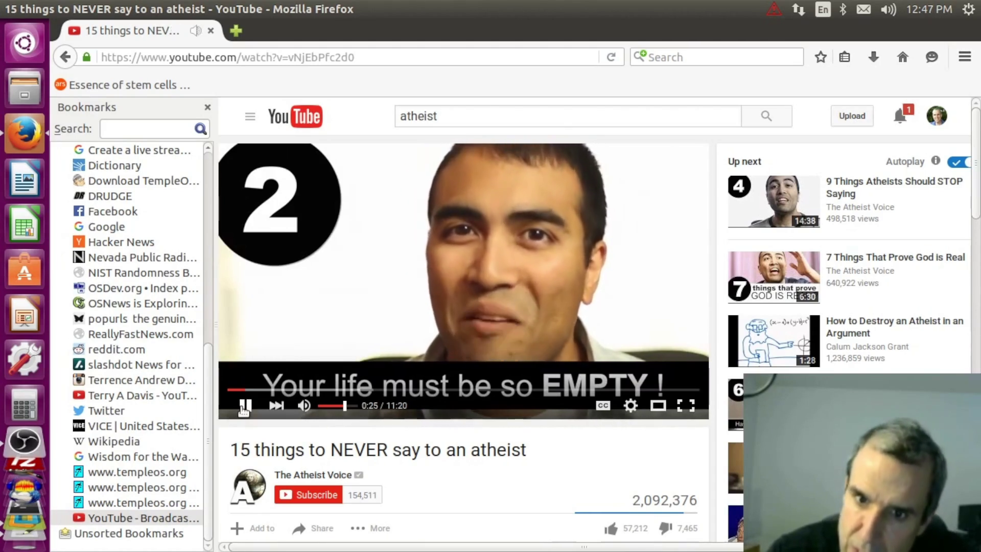
Step: Keep watching, pausing and resuming the video at 0:26 and 0:31
{"action": "left_click", "coordinate": [244, 406]}
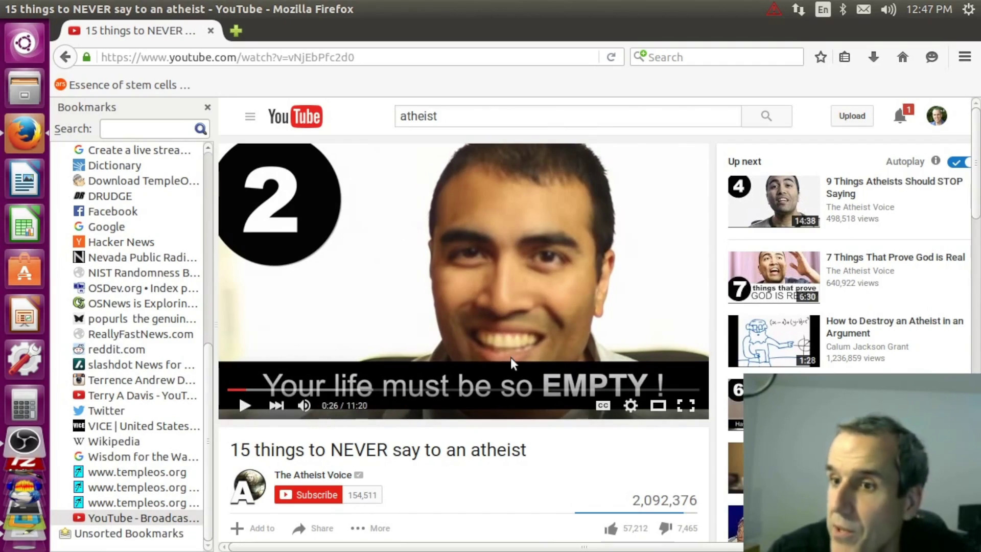
{"action": "left_click", "coordinate": [248, 406]}
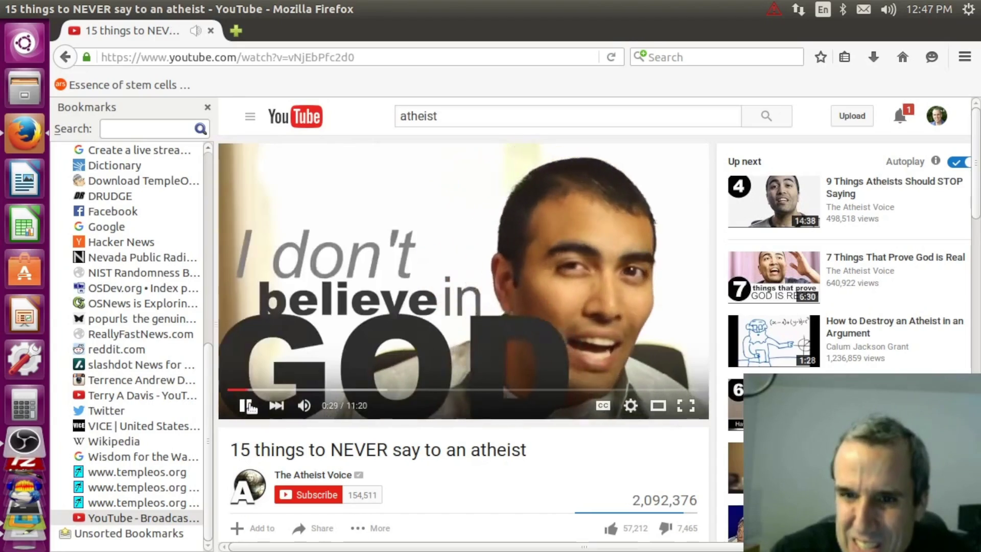
{"action": "left_click", "coordinate": [249, 407]}
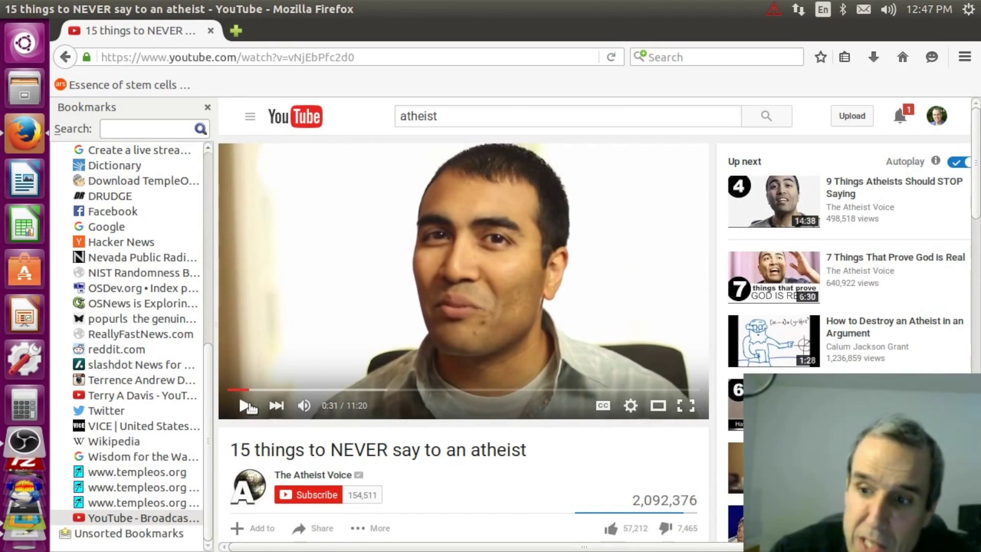
{"action": "left_click", "coordinate": [249, 406]}
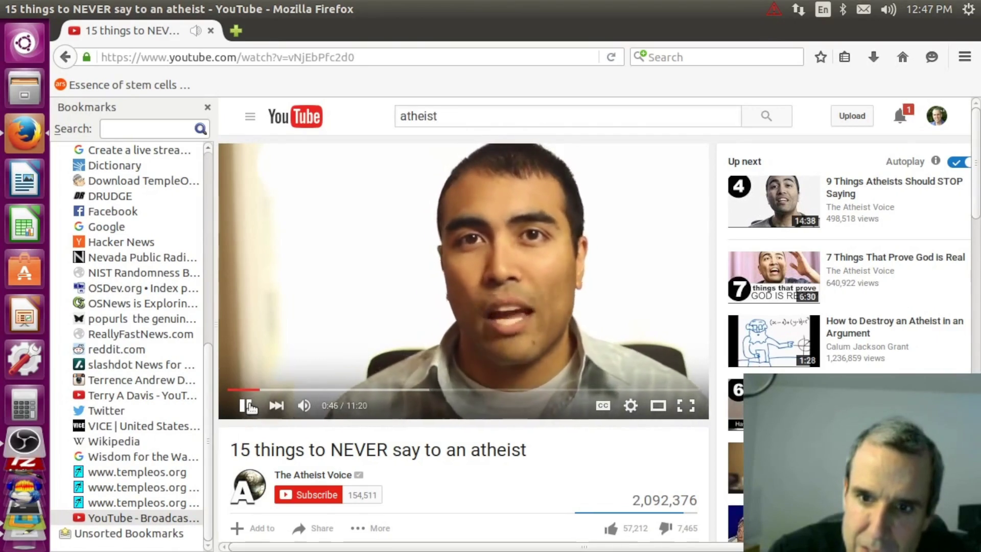
Step: Pause at 0:48, close the YouTube tab and return to the TempleOS VM
{"action": "left_click", "coordinate": [249, 406]}
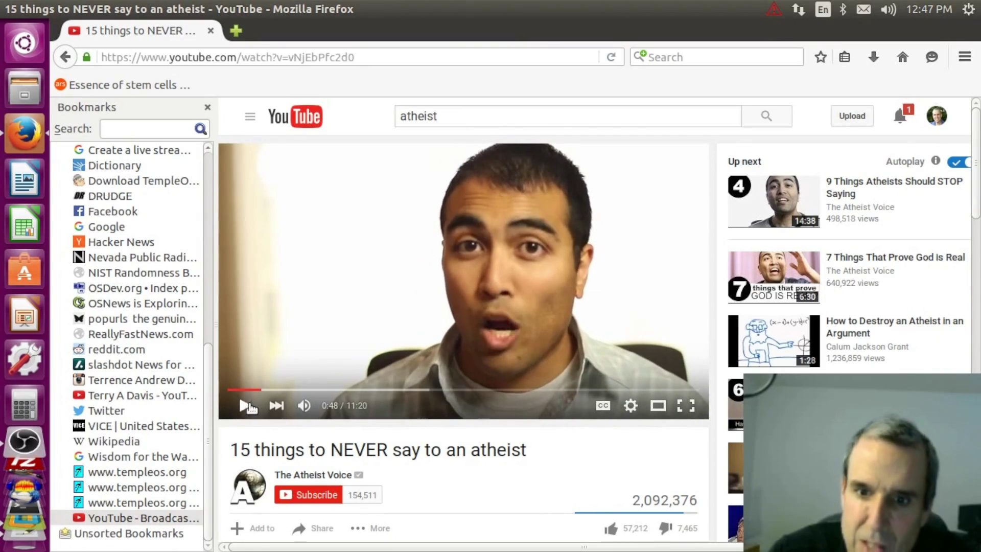
{"action": "left_click", "coordinate": [209, 31]}
{"action": "left_click", "coordinate": [527, 437]}
Step: Start a fresh BlkDev prompt line and fill it with random God words using F7
{"action": "key", "text": "Return"}
{"action": "key", "text": "Return"}
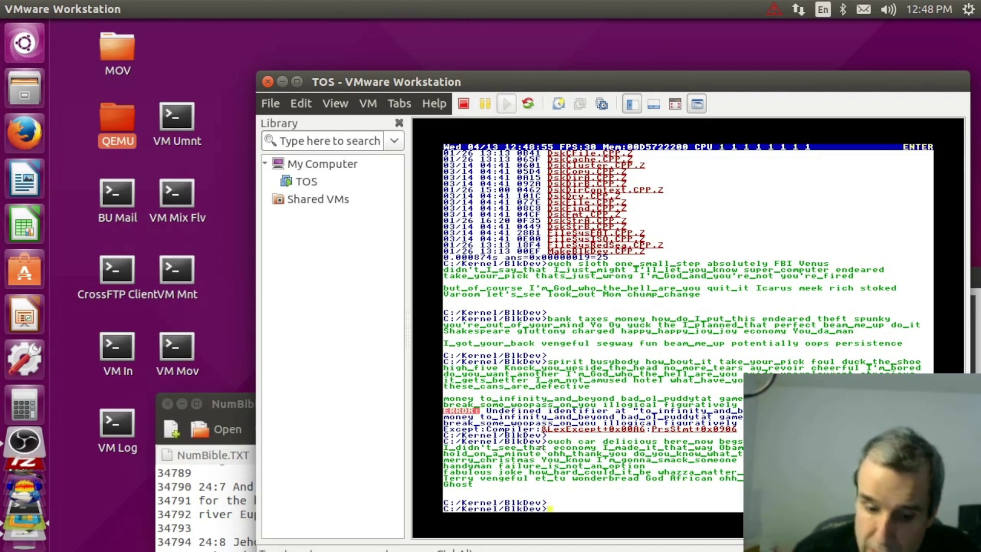
{"action": "key", "text": "F7"}
{"action": "key", "text": "F7"}
{"action": "key", "text": "F7"}
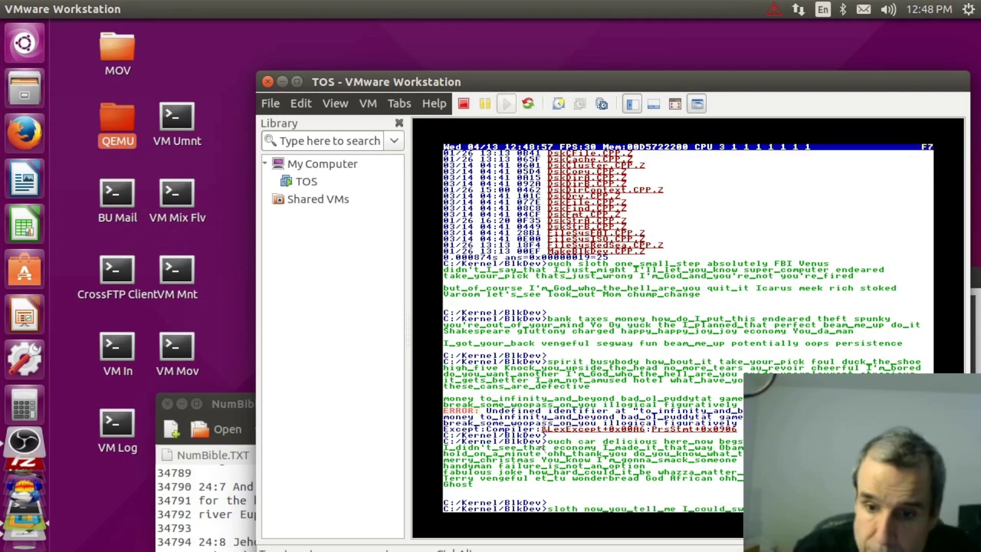
{"action": "key", "text": "F7"}
{"action": "key", "text": "F7"}
{"action": "key", "text": "F7"}
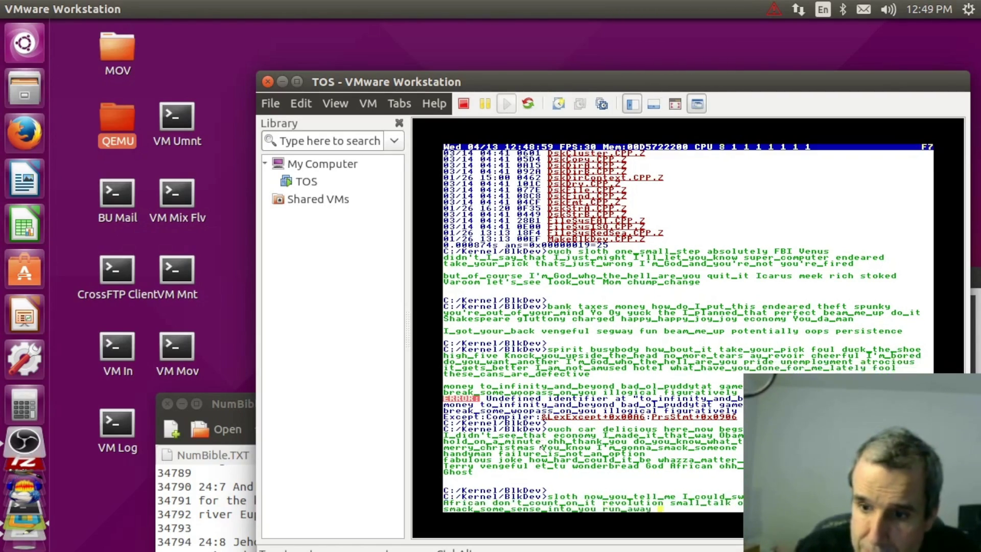
{"action": "key", "text": "F7"}
{"action": "key", "text": "F7"}
{"action": "key", "text": "F7"}
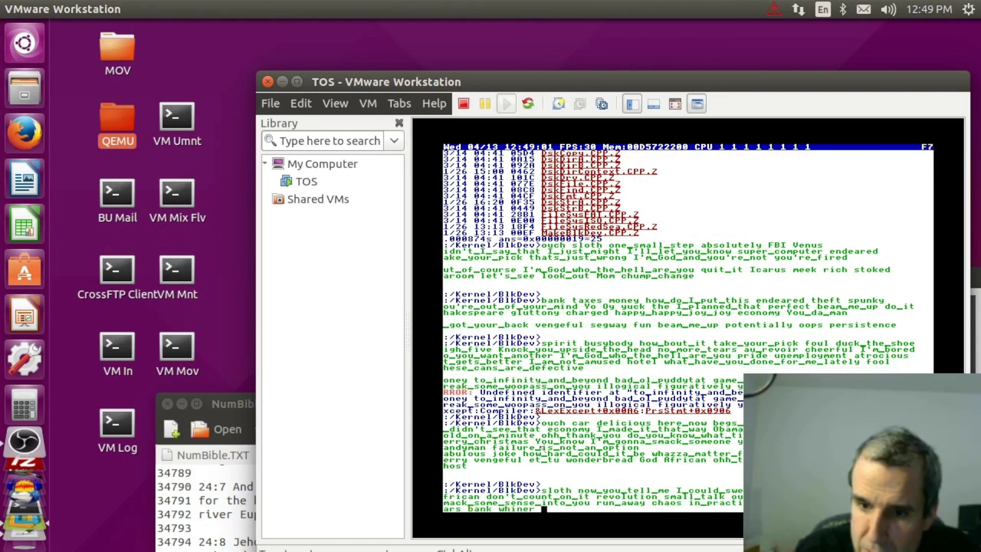
Step: Finish the God-word line with Ctrl+Shift+Enter, release the VM and bring Firefox forward
{"action": "key", "text": "ctrl+shift+Return"}
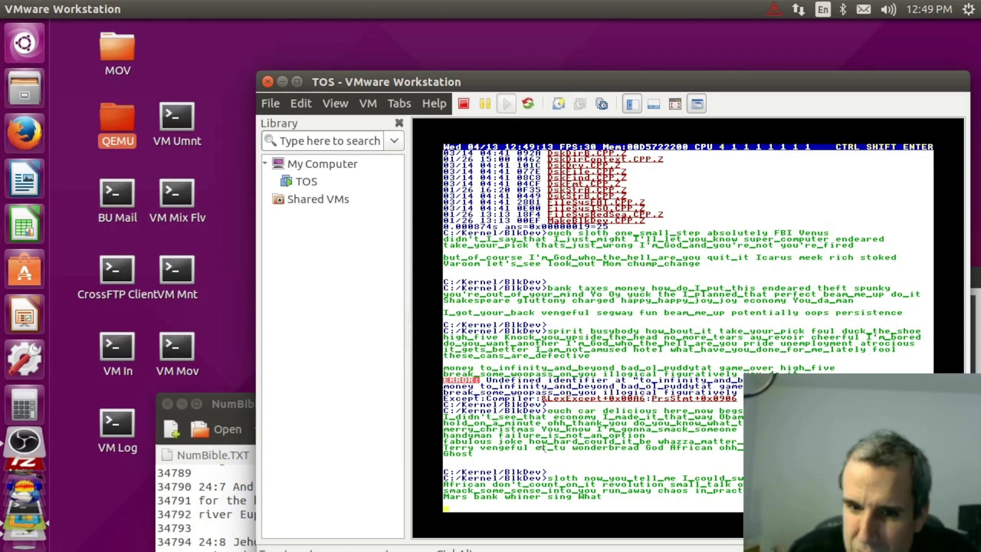
{"action": "key", "text": "ctrl+alt"}
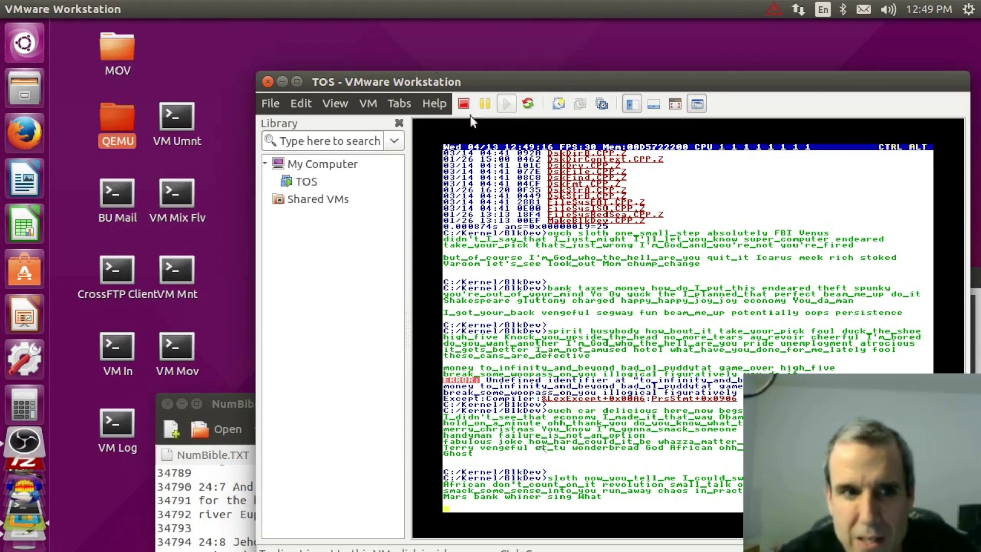
{"action": "left_click", "coordinate": [20, 139]}
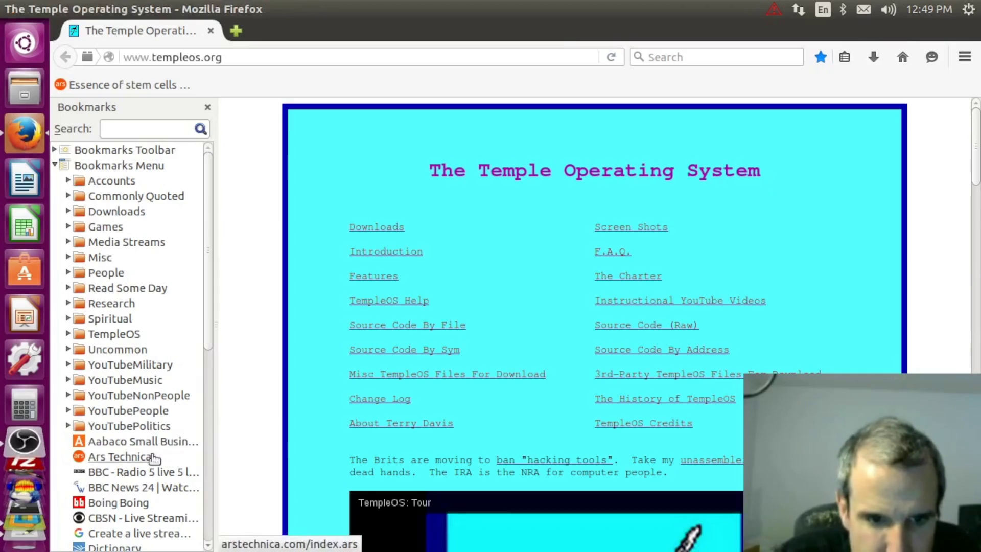
Step: Open the Ars Technica homepage and scroll down through it
{"action": "left_click", "coordinate": [152, 456]}
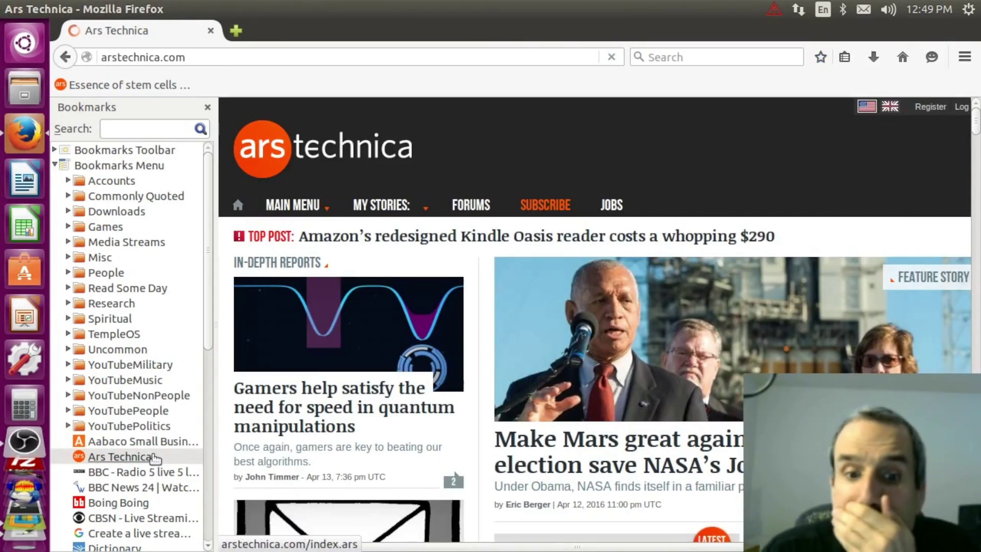
{"action": "scroll", "coordinate": [393, 426], "scroll_direction": "down", "scroll_amount": 3}
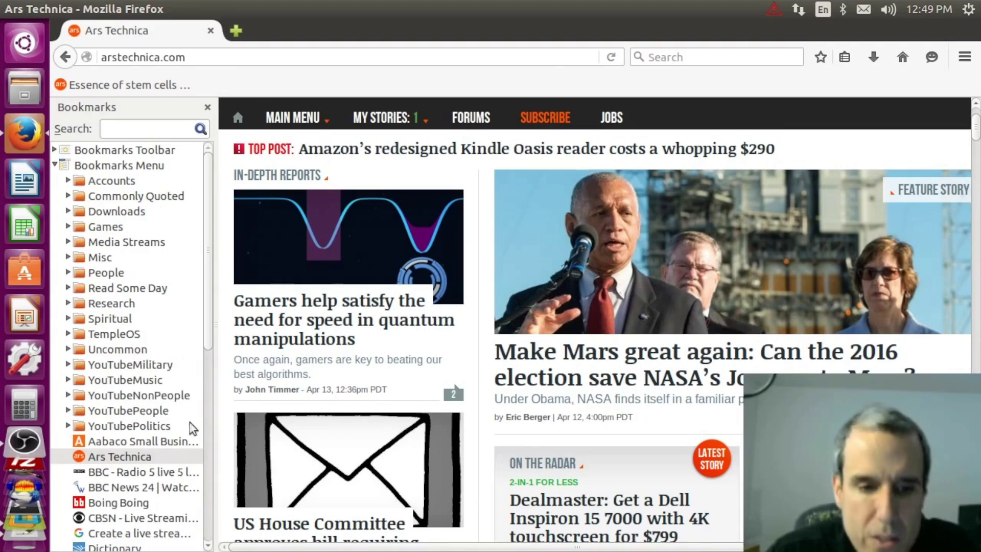
{"action": "scroll", "coordinate": [193, 427], "scroll_direction": "down", "scroll_amount": 3}
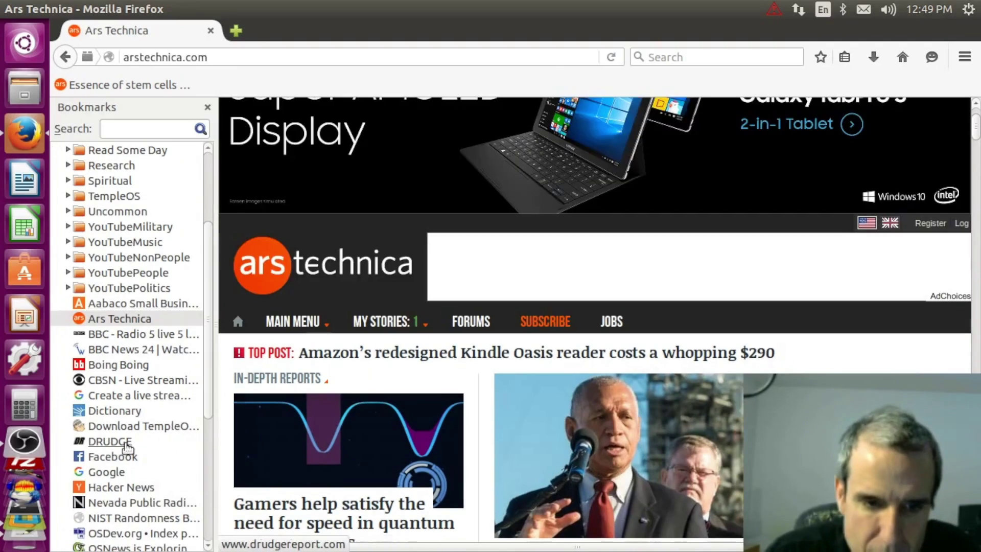
Step: Scroll through the Drudge Report headlines, then go to the reddit front page
{"action": "left_click", "coordinate": [123, 440]}
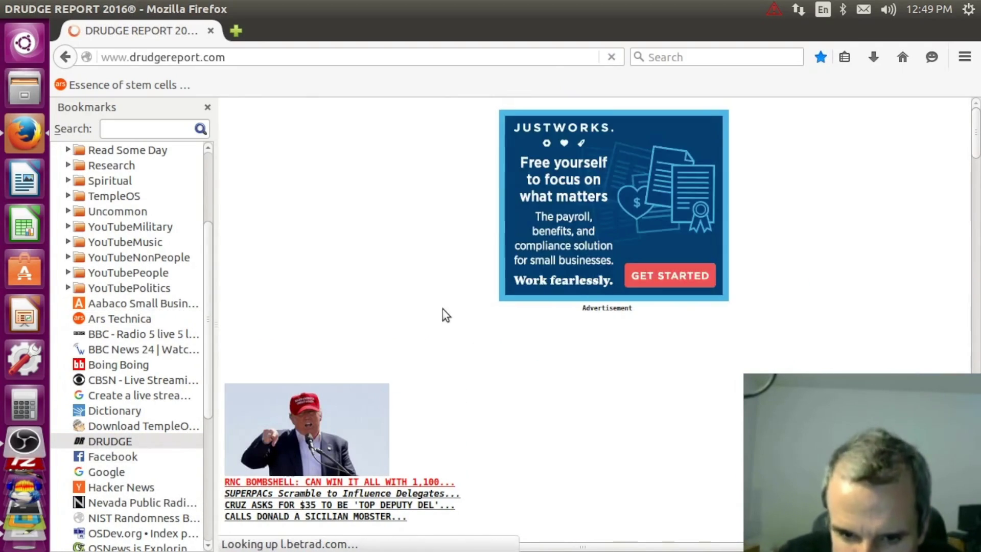
{"action": "scroll", "coordinate": [463, 330], "scroll_direction": "down", "scroll_amount": 5}
{"action": "scroll", "coordinate": [463, 331], "scroll_direction": "down", "scroll_amount": 3}
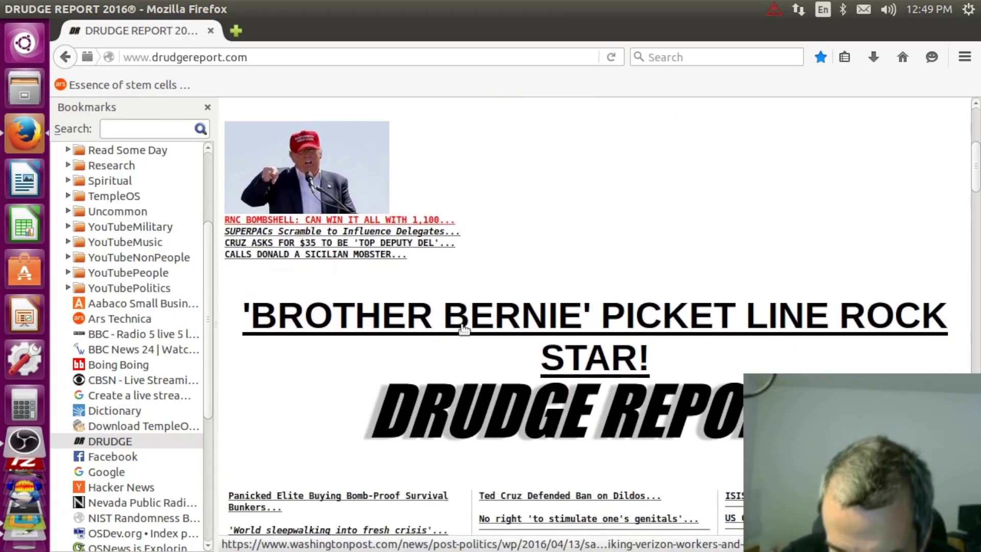
{"action": "scroll", "coordinate": [328, 415], "scroll_direction": "down", "scroll_amount": 2}
{"action": "scroll", "coordinate": [327, 415], "scroll_direction": "down", "scroll_amount": 3}
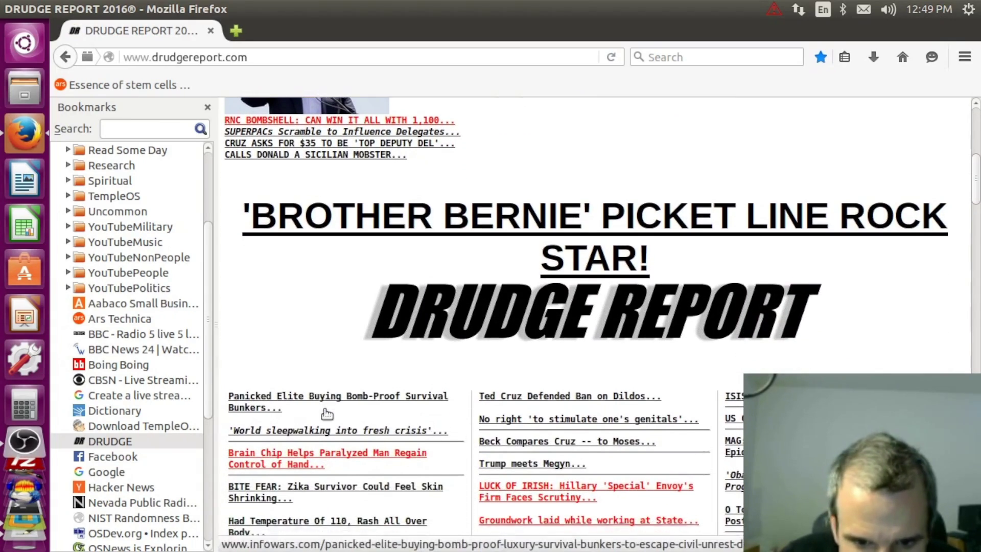
{"action": "scroll", "coordinate": [124, 450], "scroll_direction": "down", "scroll_amount": 1}
{"action": "scroll", "coordinate": [124, 449], "scroll_direction": "down", "scroll_amount": 2}
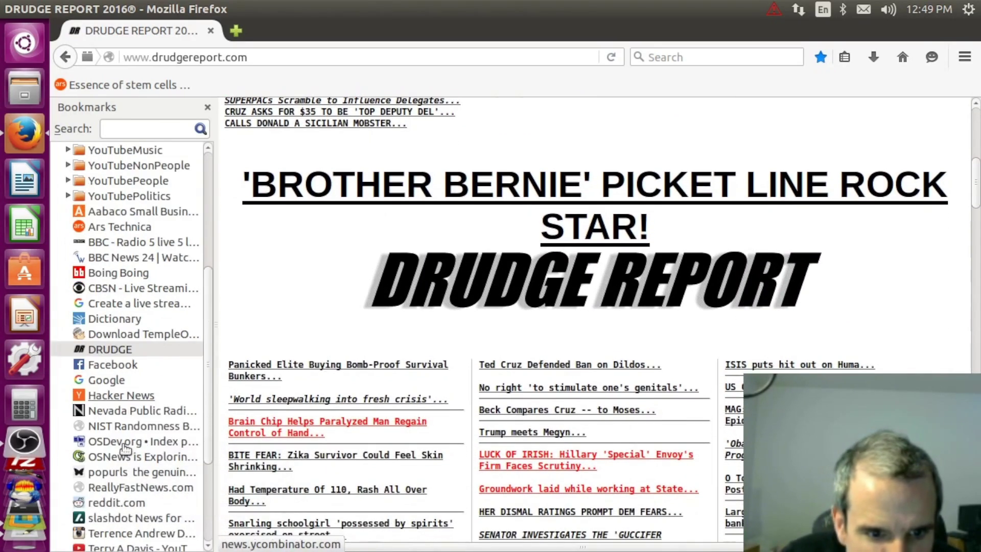
{"action": "left_click", "coordinate": [124, 457]}
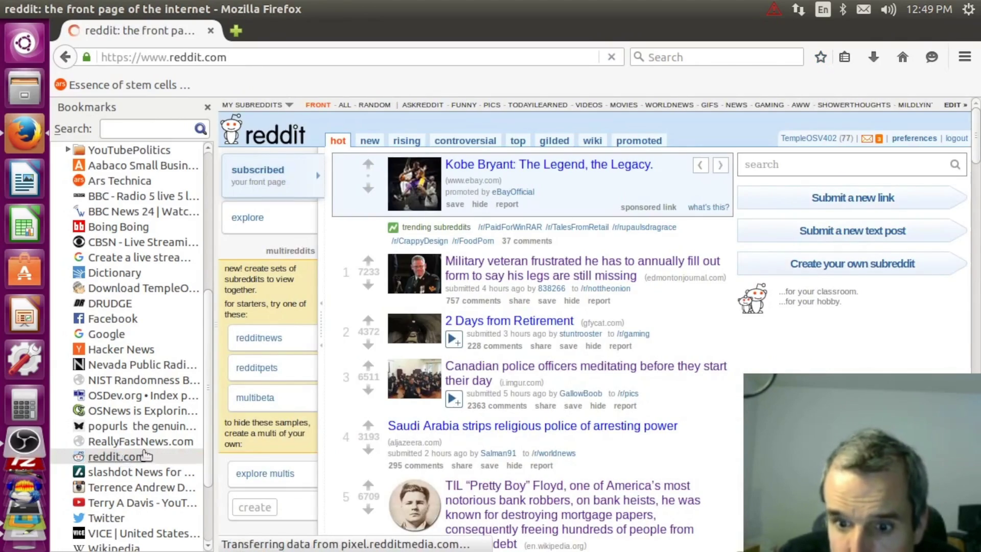
Step: Scroll the reddit front page down to post 50, then open the OSDev.org forum index
{"action": "scroll", "coordinate": [557, 401], "scroll_direction": "down", "scroll_amount": 2}
{"action": "scroll", "coordinate": [554, 395], "scroll_direction": "down", "scroll_amount": 5}
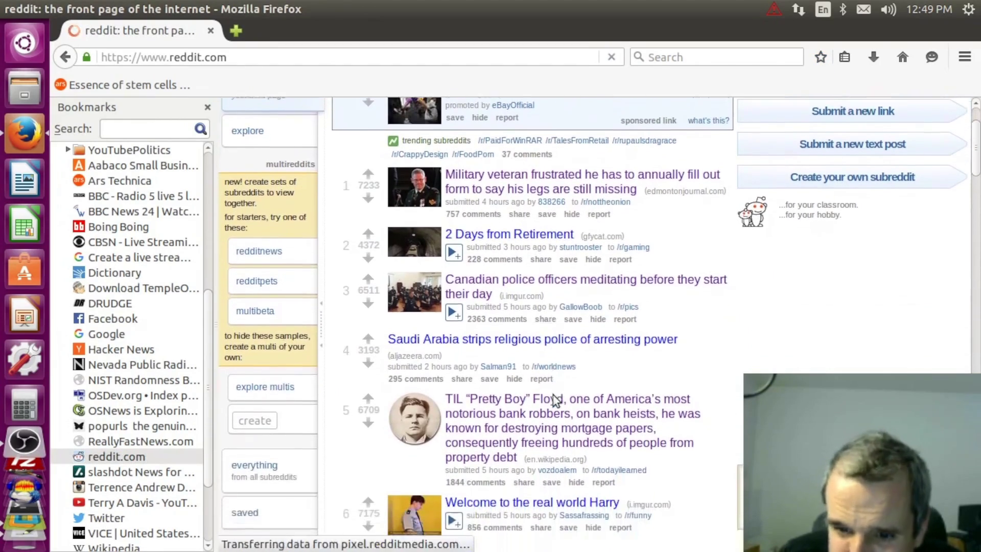
{"action": "scroll", "coordinate": [553, 394], "scroll_direction": "down", "scroll_amount": 4}
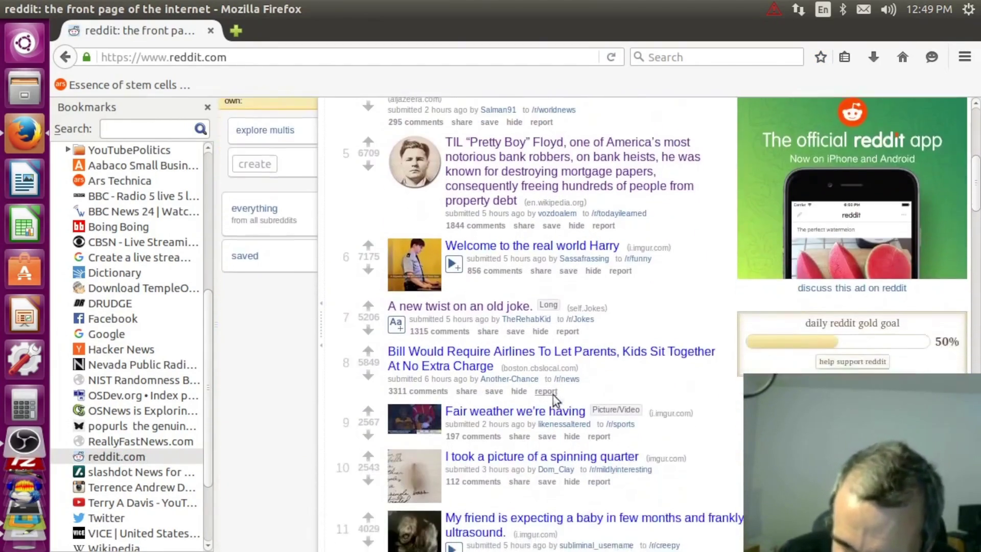
{"action": "scroll", "coordinate": [555, 399], "scroll_direction": "down", "scroll_amount": 4}
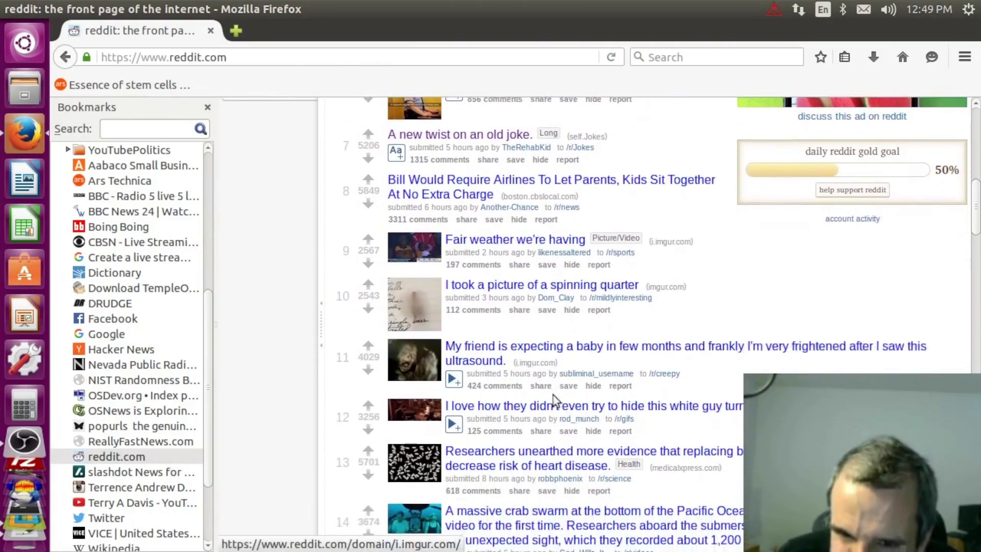
{"action": "scroll", "coordinate": [556, 399], "scroll_direction": "down", "scroll_amount": 4}
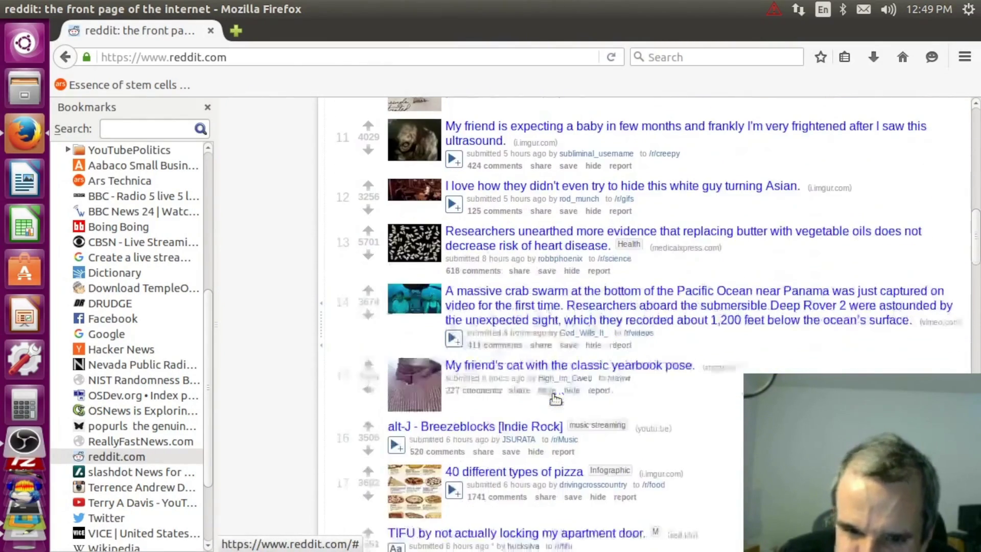
{"action": "scroll", "coordinate": [556, 398], "scroll_direction": "down", "scroll_amount": 5}
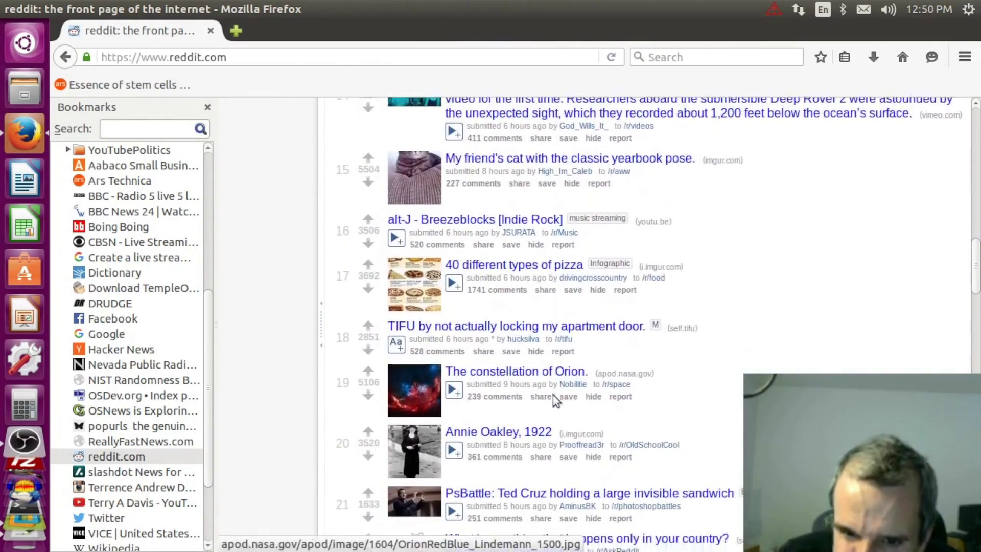
{"action": "scroll", "coordinate": [555, 398], "scroll_direction": "down", "scroll_amount": 5}
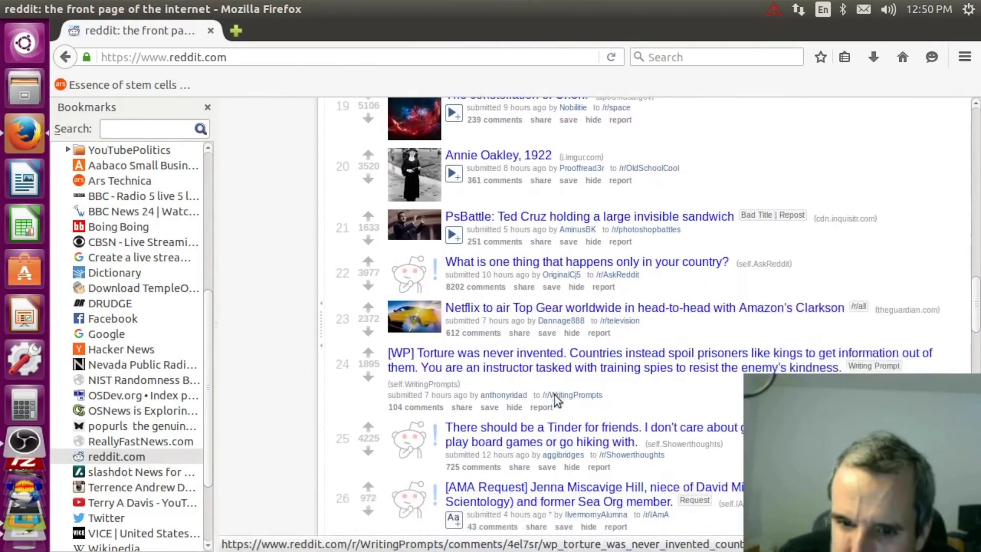
{"action": "scroll", "coordinate": [558, 397], "scroll_direction": "down", "scroll_amount": 3}
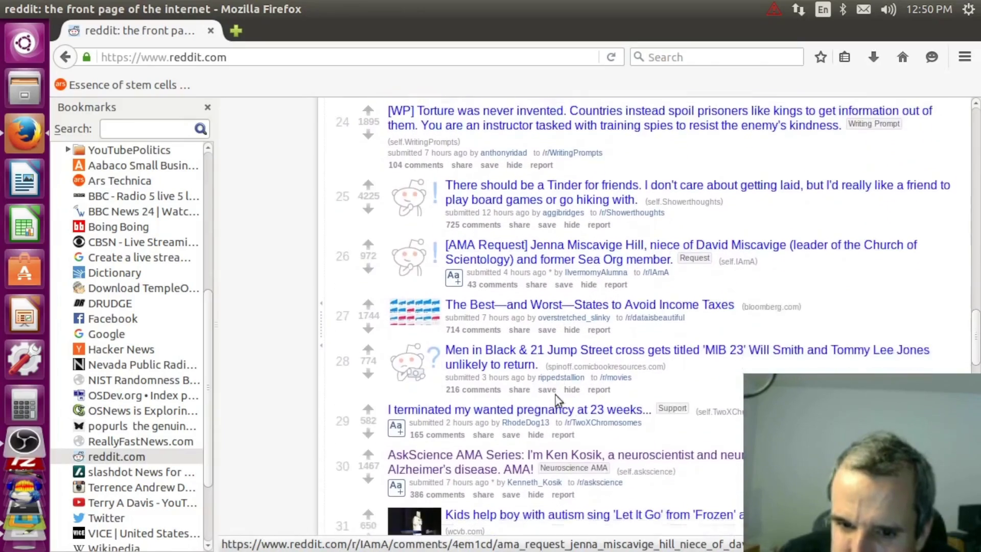
{"action": "scroll", "coordinate": [558, 395], "scroll_direction": "down", "scroll_amount": 3}
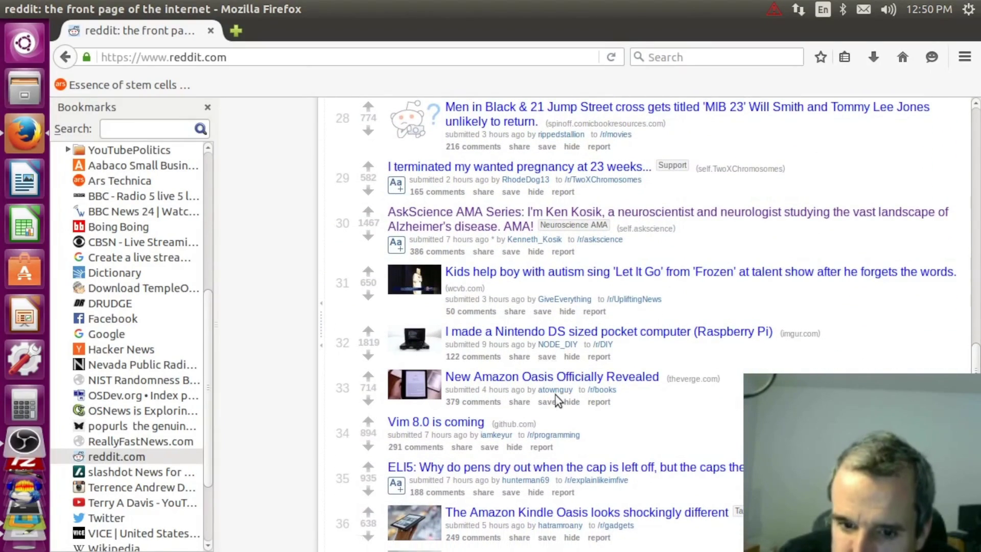
{"action": "scroll", "coordinate": [557, 401], "scroll_direction": "down", "scroll_amount": 3}
{"action": "scroll", "coordinate": [557, 396], "scroll_direction": "down", "scroll_amount": 3}
{"action": "scroll", "coordinate": [557, 398], "scroll_direction": "down", "scroll_amount": 3}
{"action": "scroll", "coordinate": [557, 398], "scroll_direction": "down", "scroll_amount": 2}
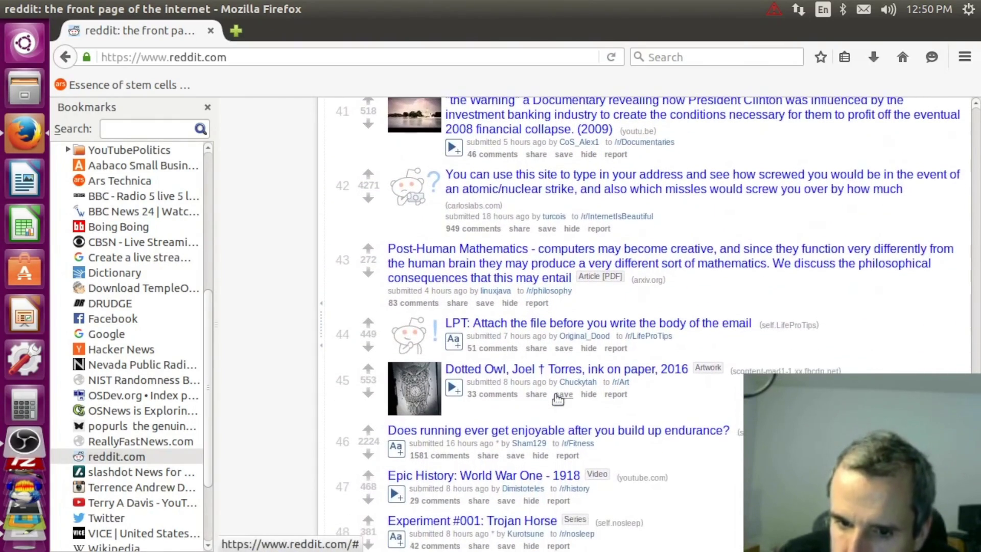
{"action": "scroll", "coordinate": [558, 399], "scroll_direction": "down", "scroll_amount": 1}
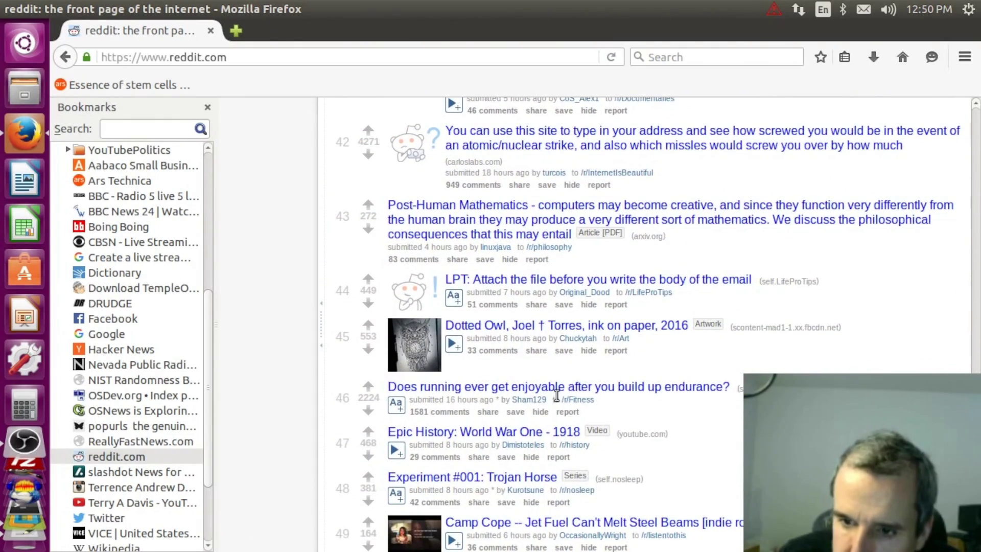
{"action": "scroll", "coordinate": [557, 396], "scroll_direction": "down", "scroll_amount": 2}
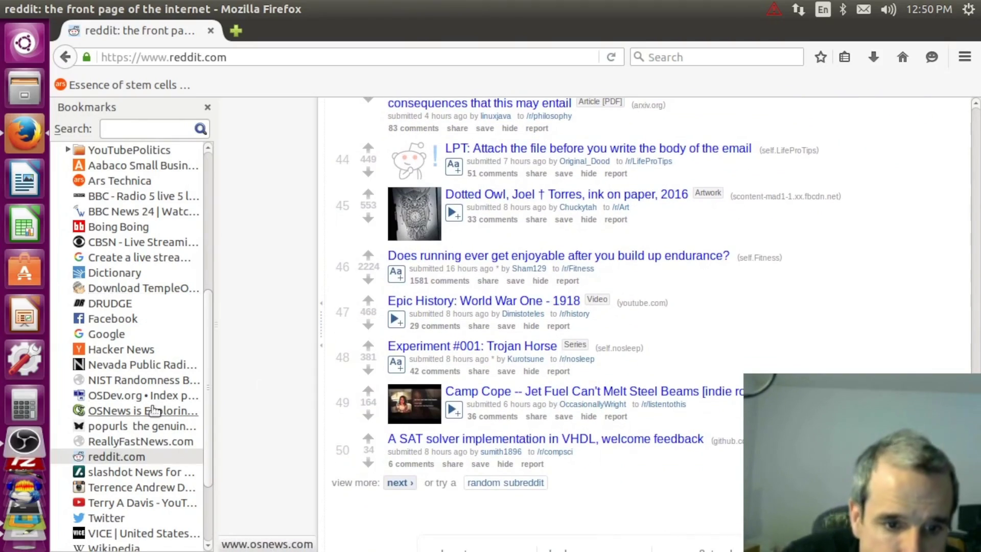
{"action": "left_click", "coordinate": [152, 400]}
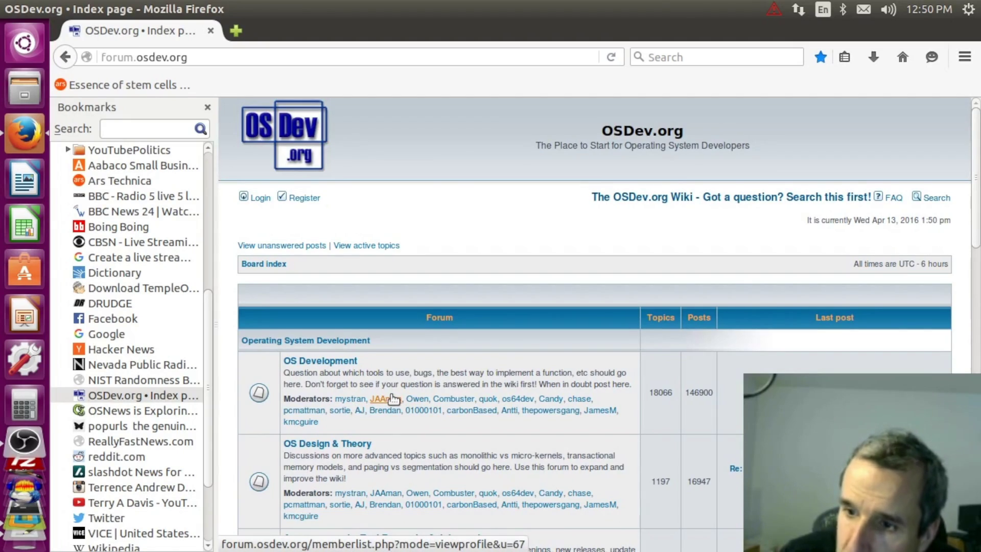
Step: Open the OS Development forum's 'PCI IRQs with I/O APIC' thread and scroll through it
{"action": "scroll", "coordinate": [393, 398], "scroll_direction": "down", "scroll_amount": 2}
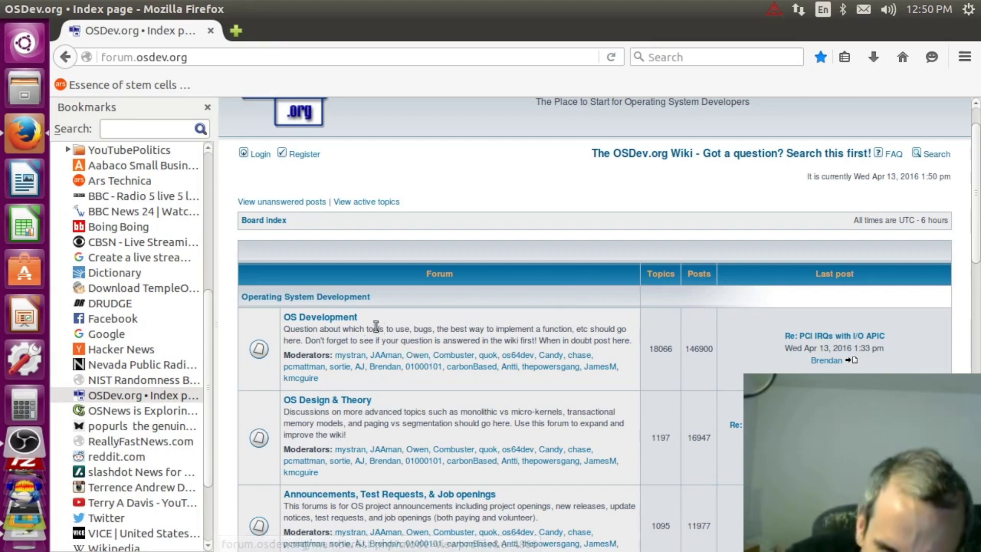
{"action": "left_click", "coordinate": [350, 321]}
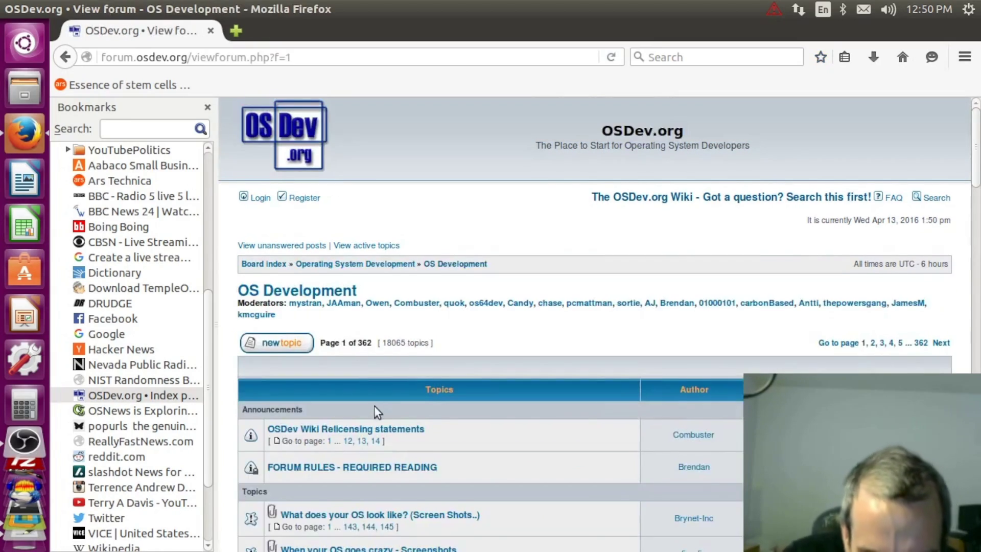
{"action": "scroll", "coordinate": [383, 416], "scroll_direction": "down", "scroll_amount": 3}
{"action": "scroll", "coordinate": [386, 419], "scroll_direction": "down", "scroll_amount": 1}
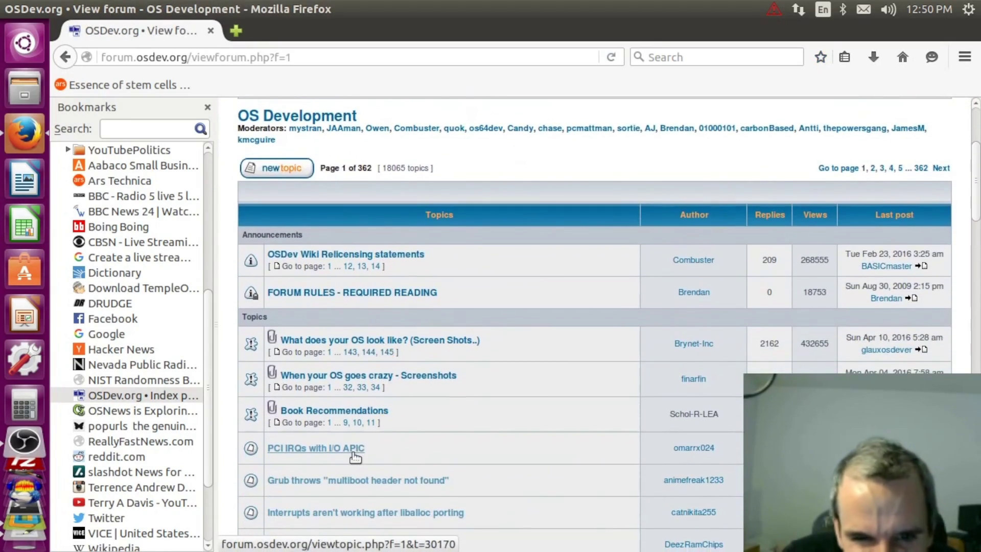
{"action": "left_click", "coordinate": [353, 450]}
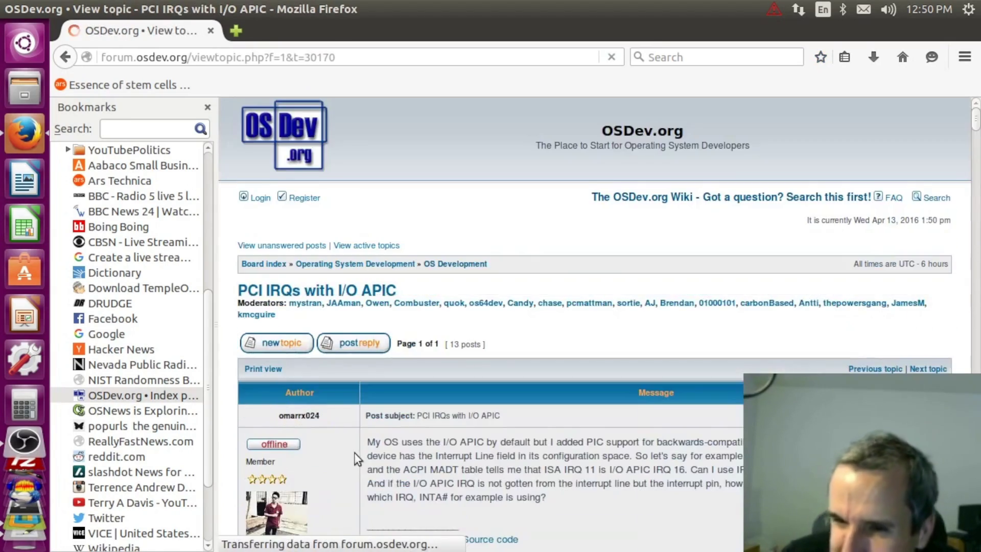
{"action": "scroll", "coordinate": [652, 419], "scroll_direction": "down", "scroll_amount": 10}
{"action": "scroll", "coordinate": [651, 420], "scroll_direction": "down", "scroll_amount": 15}
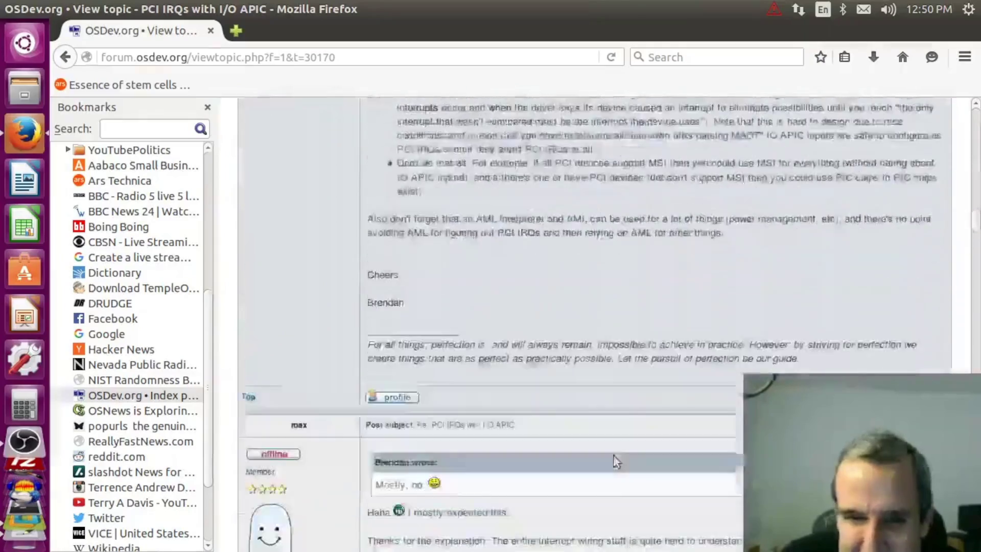
{"action": "scroll", "coordinate": [630, 394], "scroll_direction": "down", "scroll_amount": 15}
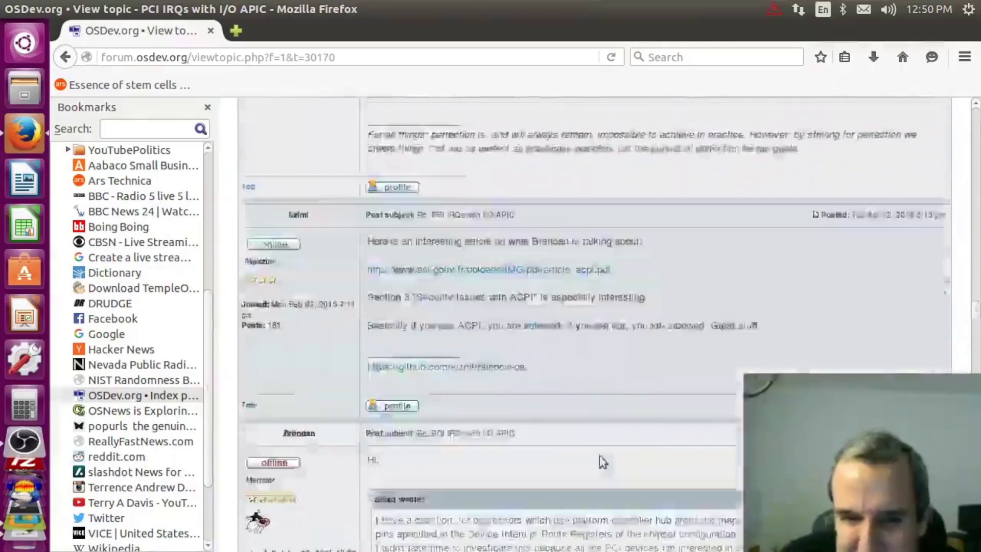
{"action": "scroll", "coordinate": [596, 434], "scroll_direction": "down", "scroll_amount": 15}
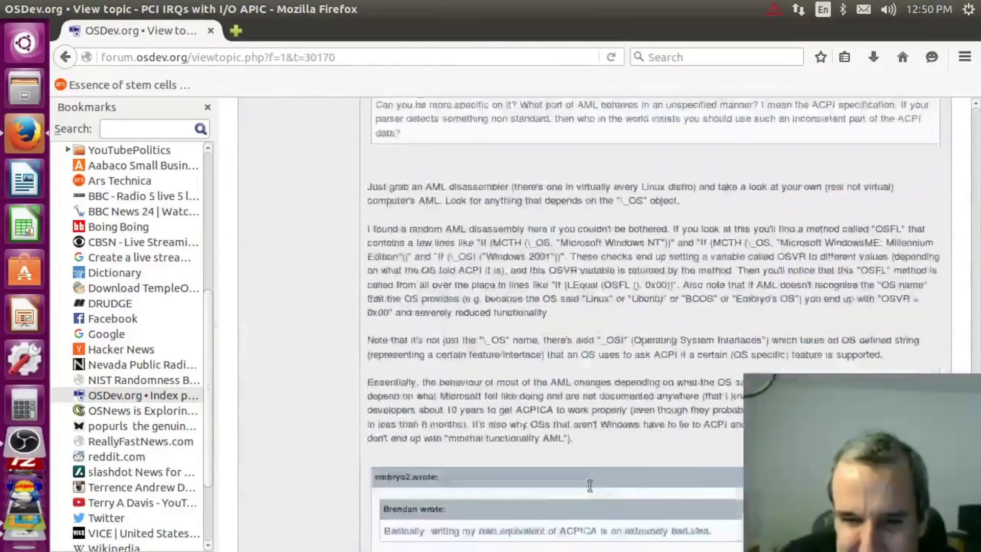
{"action": "scroll", "coordinate": [588, 435], "scroll_direction": "down", "scroll_amount": 15}
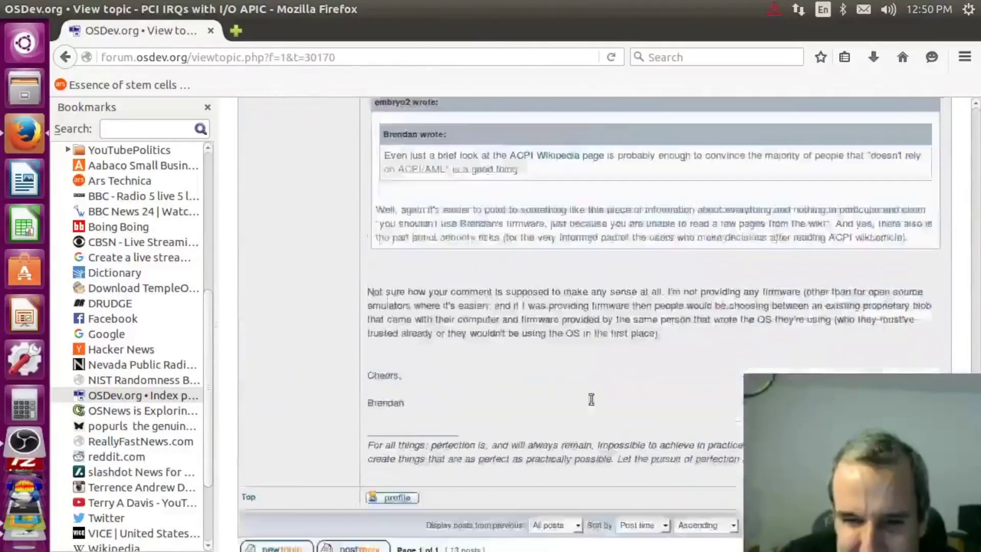
{"action": "scroll", "coordinate": [633, 309], "scroll_direction": "up", "scroll_amount": 3}
{"action": "scroll", "coordinate": [634, 309], "scroll_direction": "up", "scroll_amount": 2}
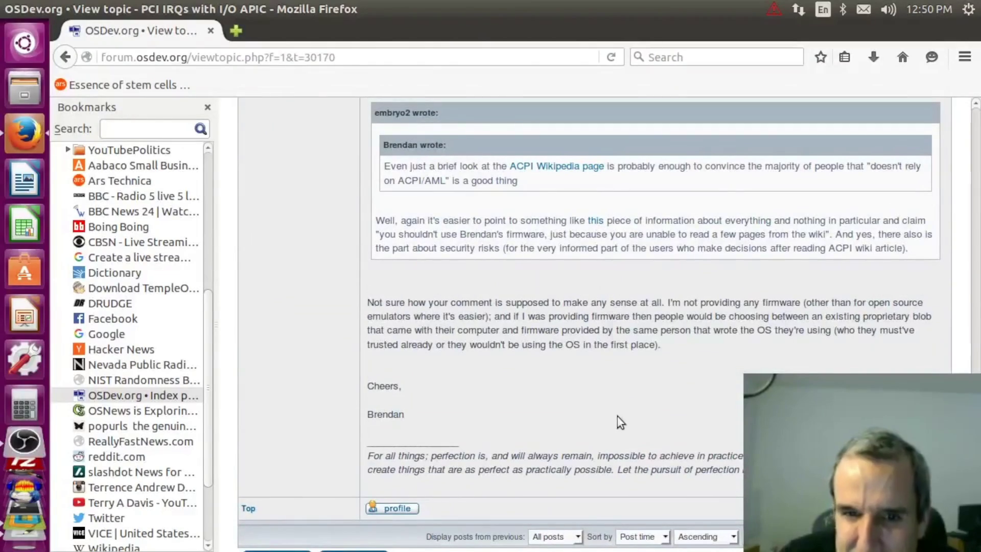
Step: Go back to the topic list and open the 'Grub throws "multiboot header not found"' topic
{"action": "right_click", "coordinate": [620, 246]}
{"action": "left_click", "coordinate": [638, 259]}
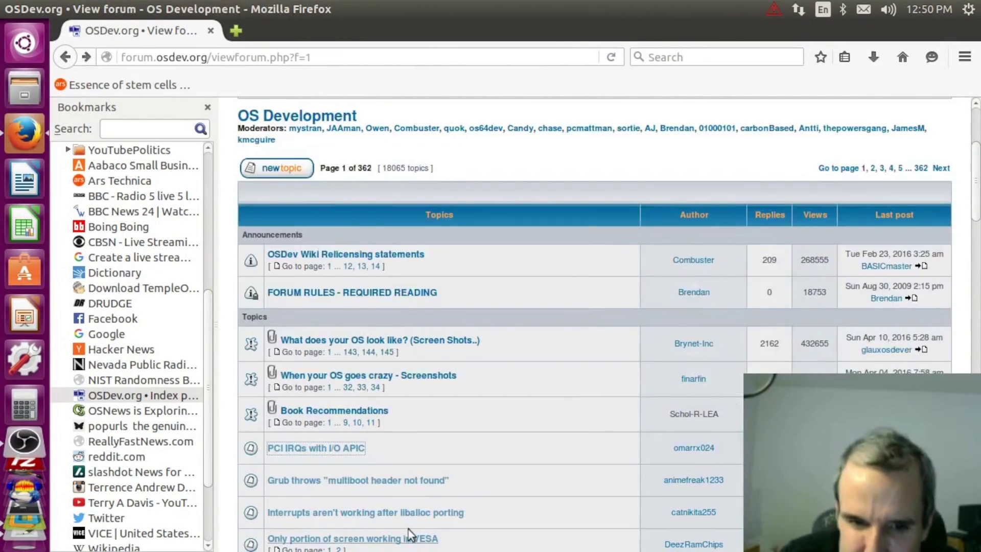
{"action": "right_click", "coordinate": [493, 448]}
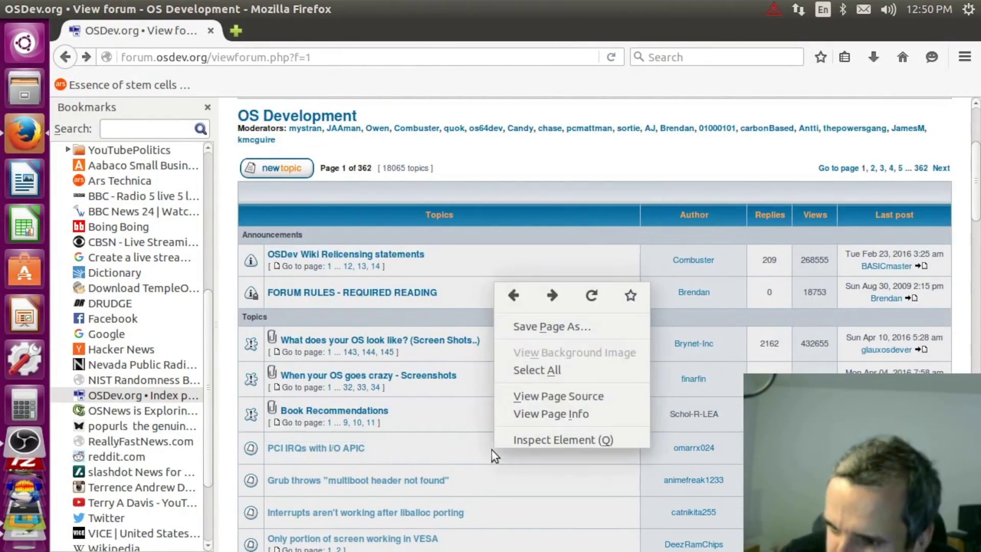
{"action": "left_click", "coordinate": [437, 487]}
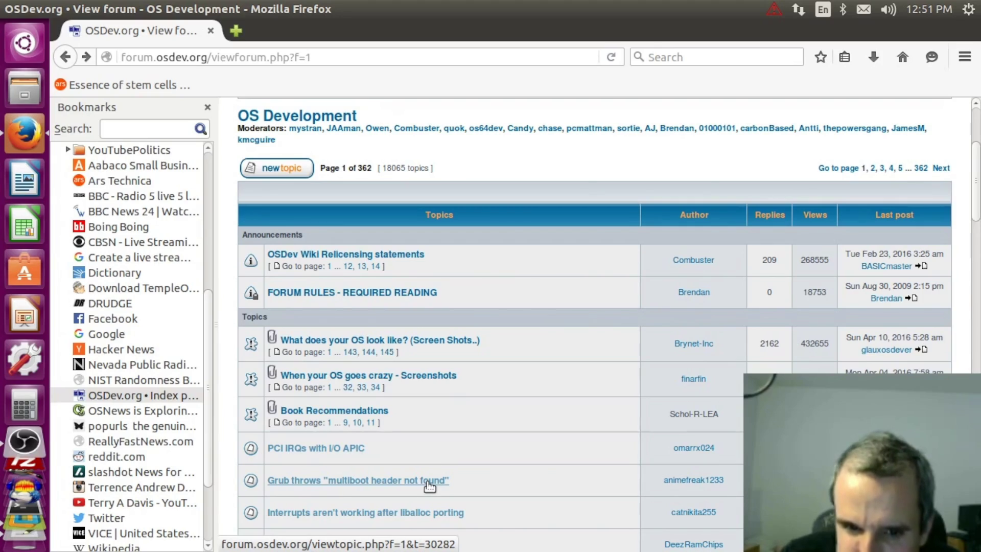
{"action": "left_click", "coordinate": [429, 487]}
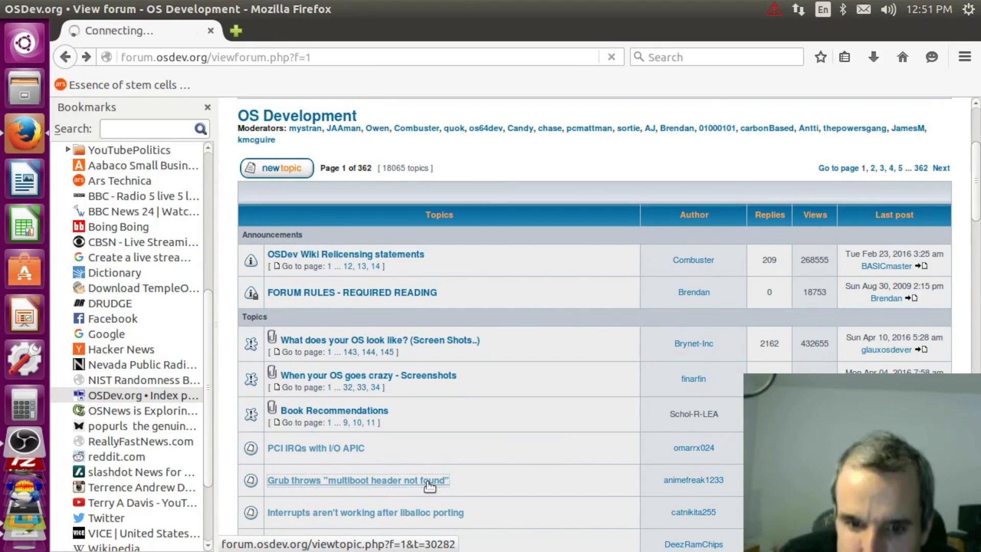
Step: Scroll through the Grub multiboot thread's replies down to the final post
{"action": "scroll", "coordinate": [560, 455], "scroll_direction": "down", "scroll_amount": 10}
{"action": "scroll", "coordinate": [563, 461], "scroll_direction": "down", "scroll_amount": 20}
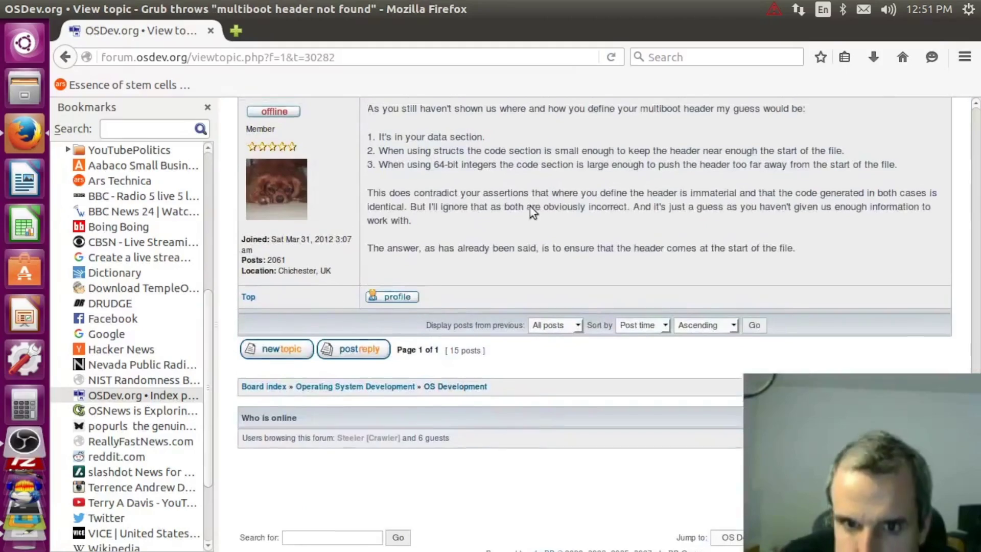
{"action": "scroll", "coordinate": [533, 213], "scroll_direction": "up", "scroll_amount": 3}
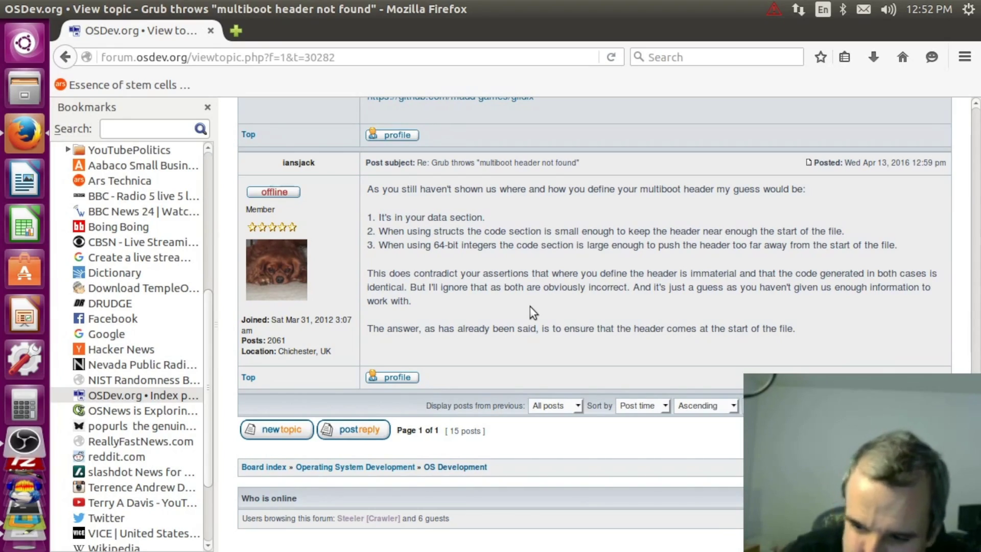
{"action": "scroll", "coordinate": [123, 370], "scroll_direction": "down", "scroll_amount": 3}
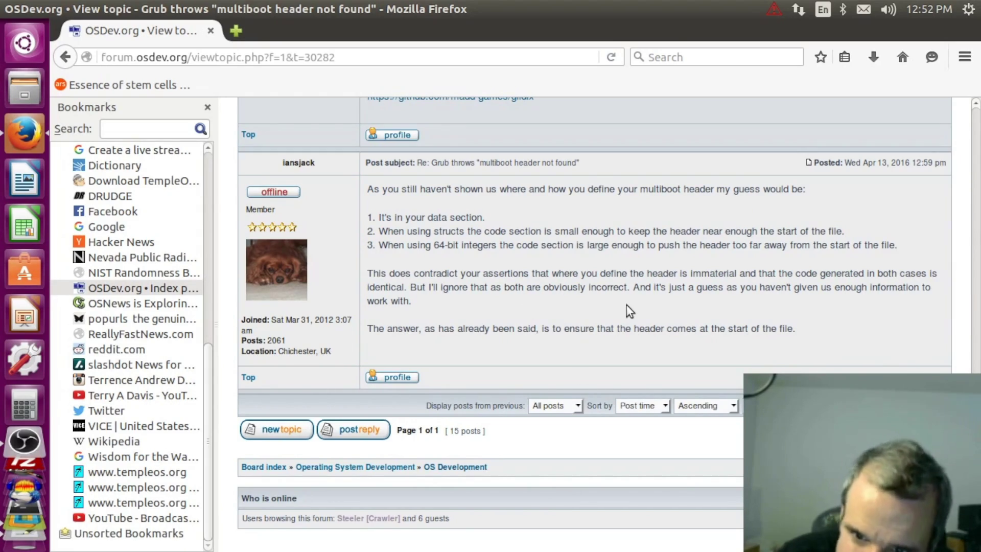
Step: Open the Twitter home timeline, scroll to the White House Science Fair highlights video, then pause and resume it
{"action": "left_click", "coordinate": [120, 412]}
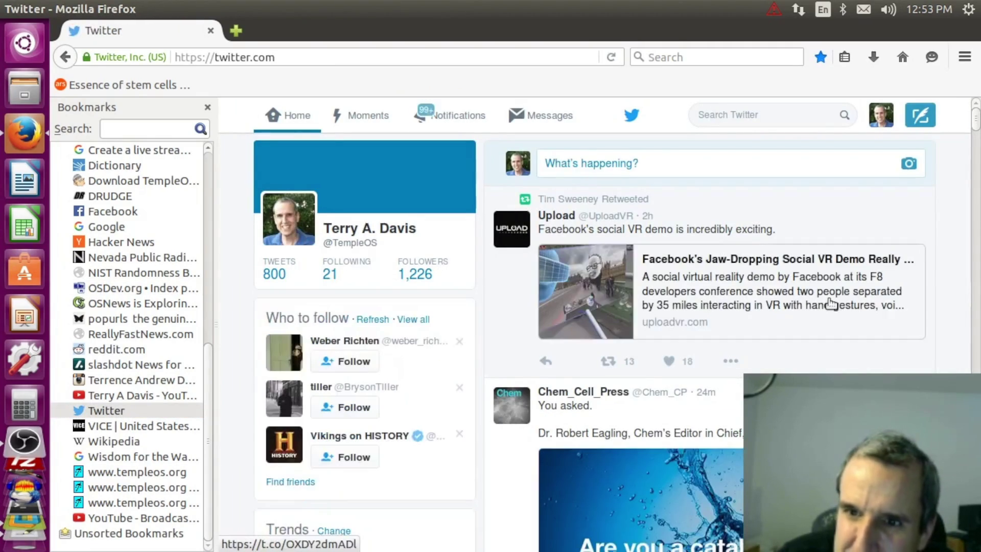
{"action": "scroll", "coordinate": [831, 303], "scroll_direction": "down", "scroll_amount": 5}
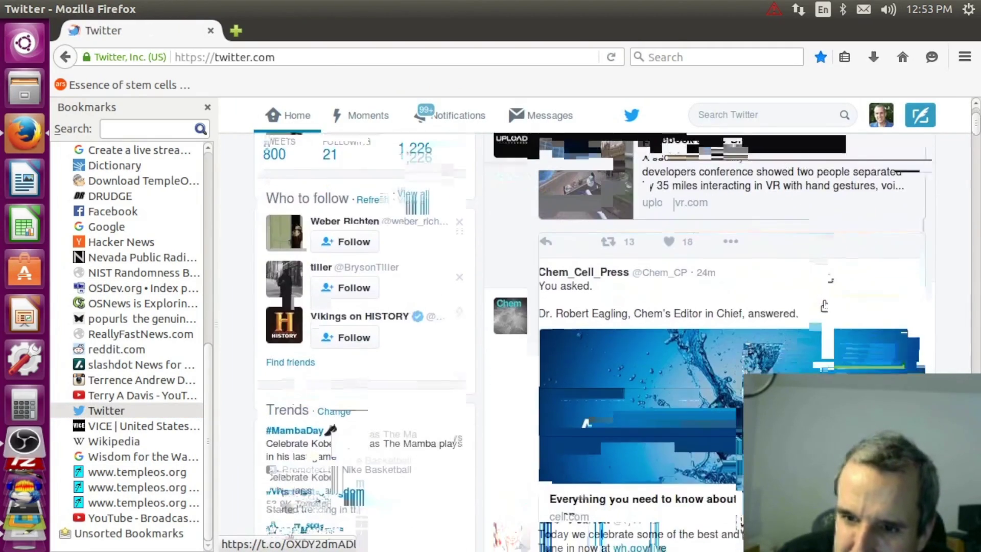
{"action": "scroll", "coordinate": [824, 306], "scroll_direction": "down", "scroll_amount": 4}
{"action": "scroll", "coordinate": [820, 304], "scroll_direction": "down", "scroll_amount": 4}
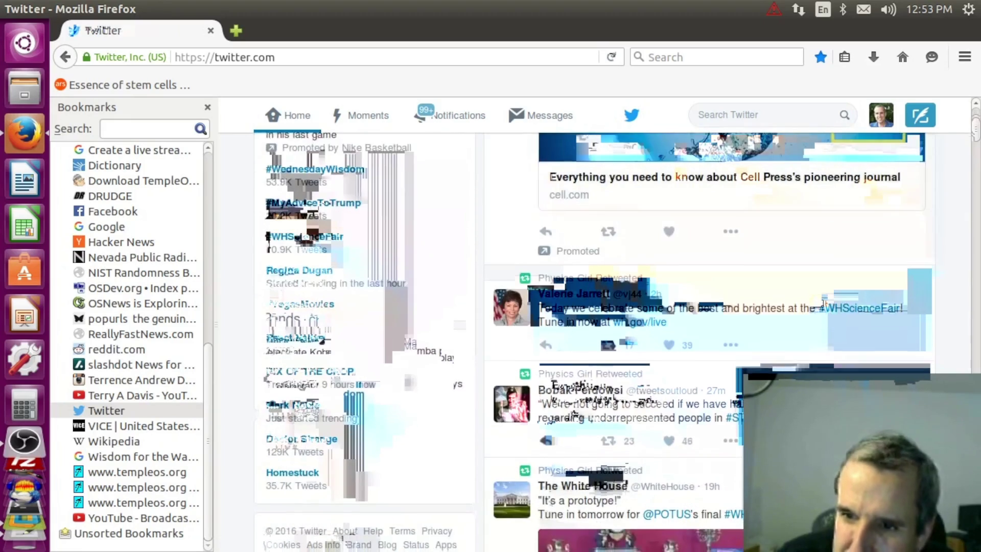
{"action": "scroll", "coordinate": [818, 303], "scroll_direction": "down", "scroll_amount": 5}
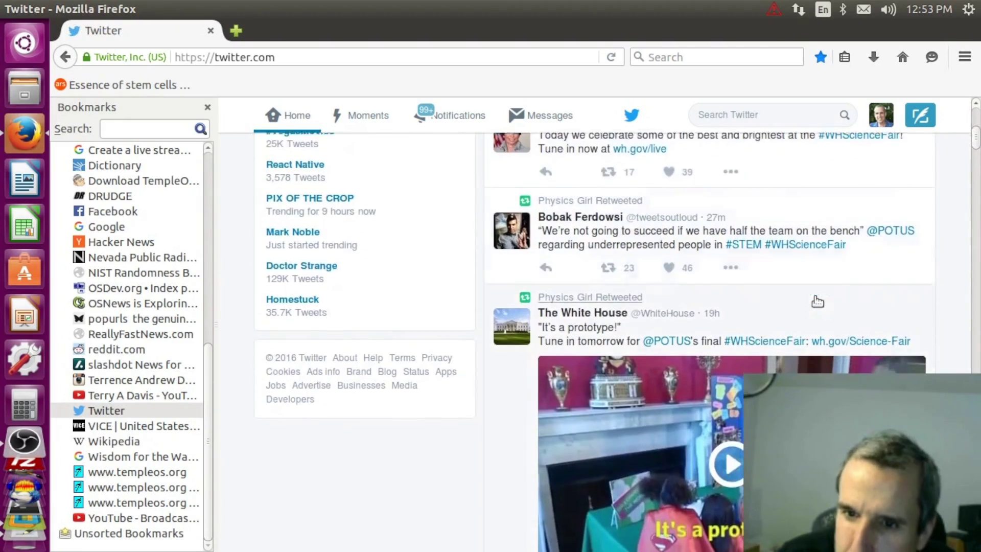
{"action": "scroll", "coordinate": [818, 302], "scroll_direction": "down", "scroll_amount": 1}
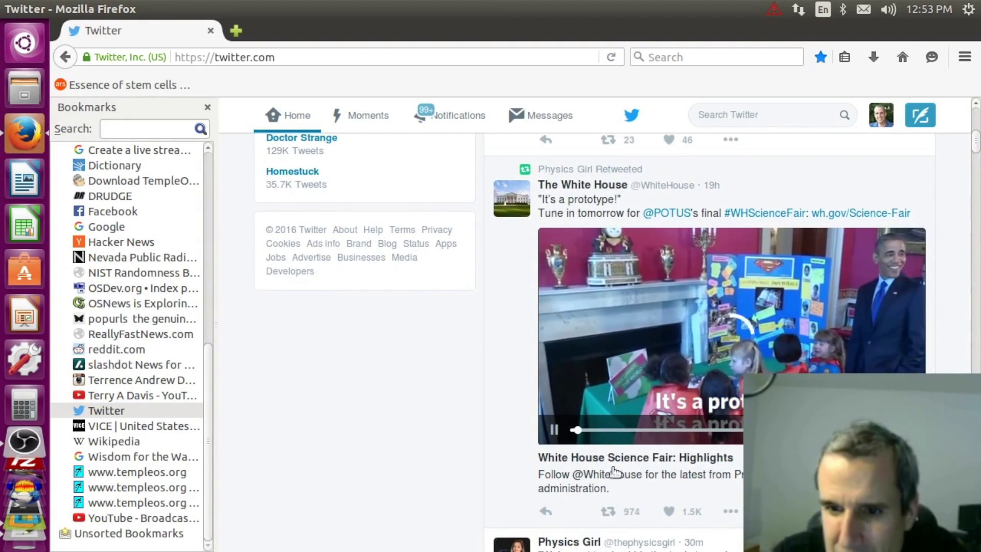
{"action": "left_click", "coordinate": [547, 429]}
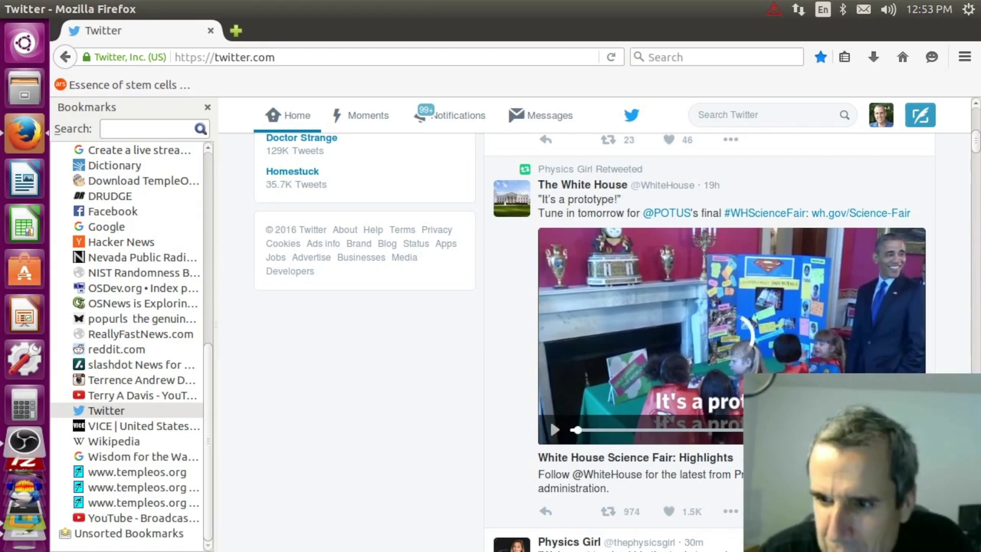
{"action": "left_click", "coordinate": [556, 430]}
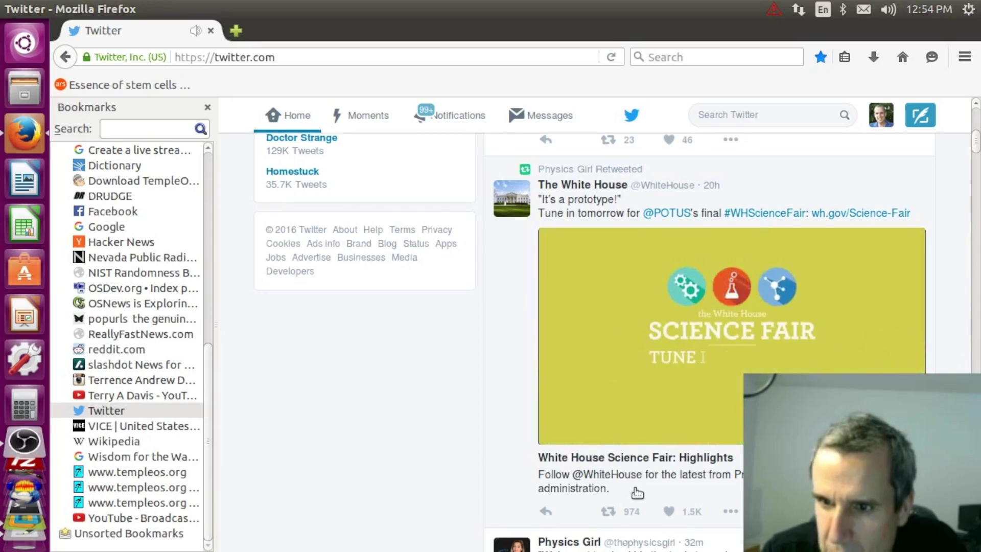
Step: Scroll back to the top of the Twitter feed and close Firefox
{"action": "mouse_move", "coordinate": [638, 396]}
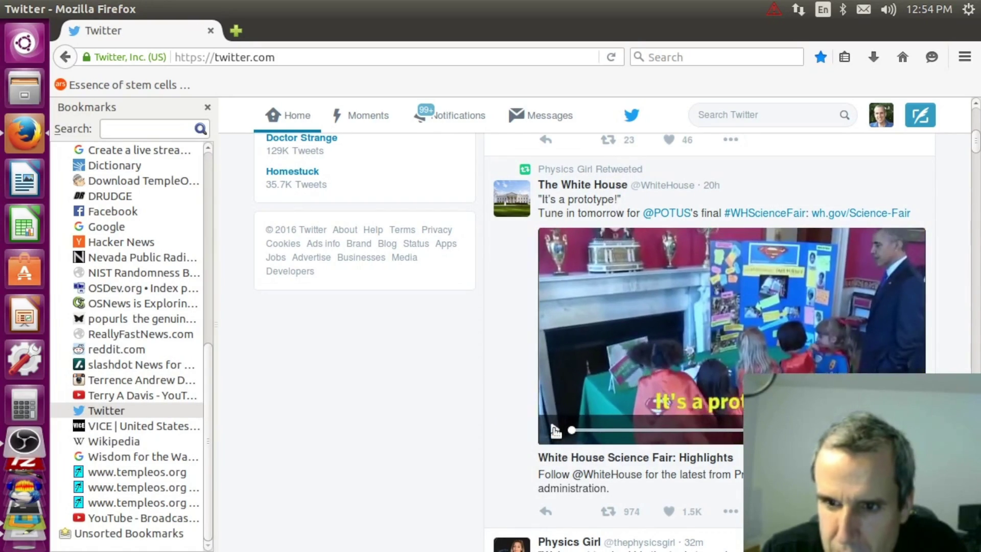
{"action": "scroll", "coordinate": [725, 164], "scroll_direction": "up", "scroll_amount": 1}
{"action": "scroll", "coordinate": [725, 164], "scroll_direction": "up", "scroll_amount": 10}
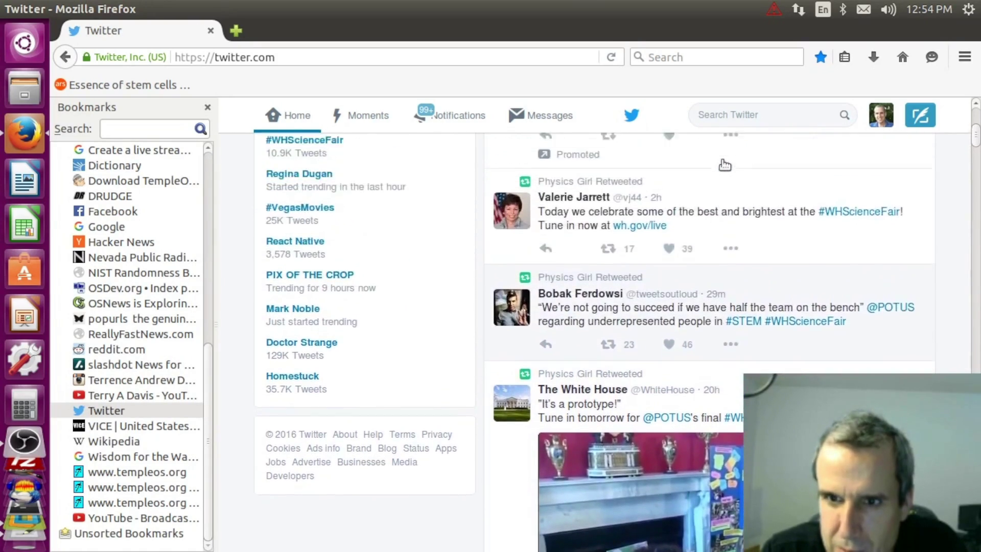
{"action": "scroll", "coordinate": [725, 164], "scroll_direction": "up", "scroll_amount": 8}
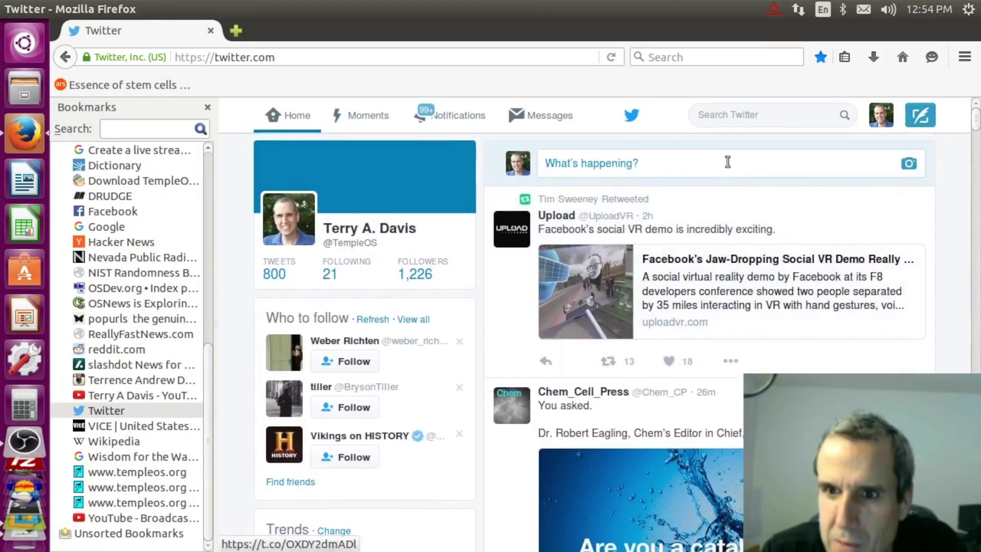
{"action": "left_click", "coordinate": [210, 31]}
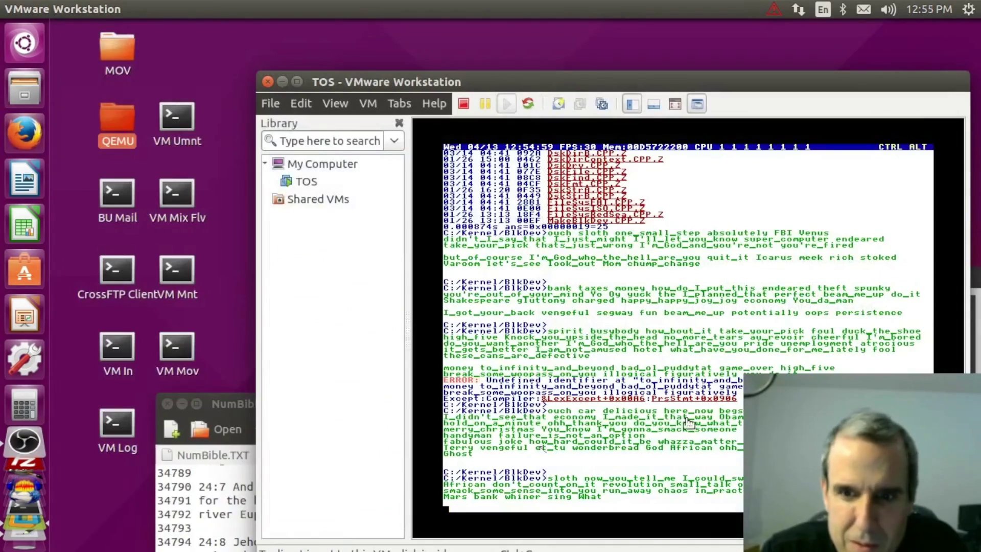
Step: Submit a new F7 God-word line starting 'cracks_me_up okay' at the BlkDev prompt, then bring OBS forward
{"action": "key", "text": "Return"}
{"action": "key", "text": "F7"}
{"action": "key", "text": "F7"}
{"action": "key", "text": "F7"}
{"action": "key", "text": "F7"}
{"action": "key", "text": "F7"}
{"action": "key", "text": "F7"}
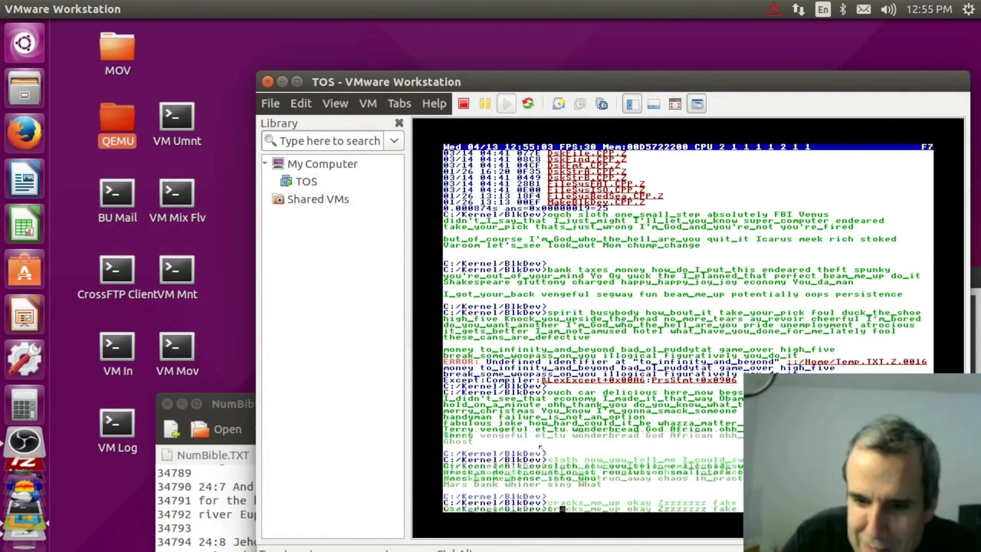
{"action": "key", "text": "F7"}
{"action": "key", "text": "F7"}
{"action": "key", "text": "F7"}
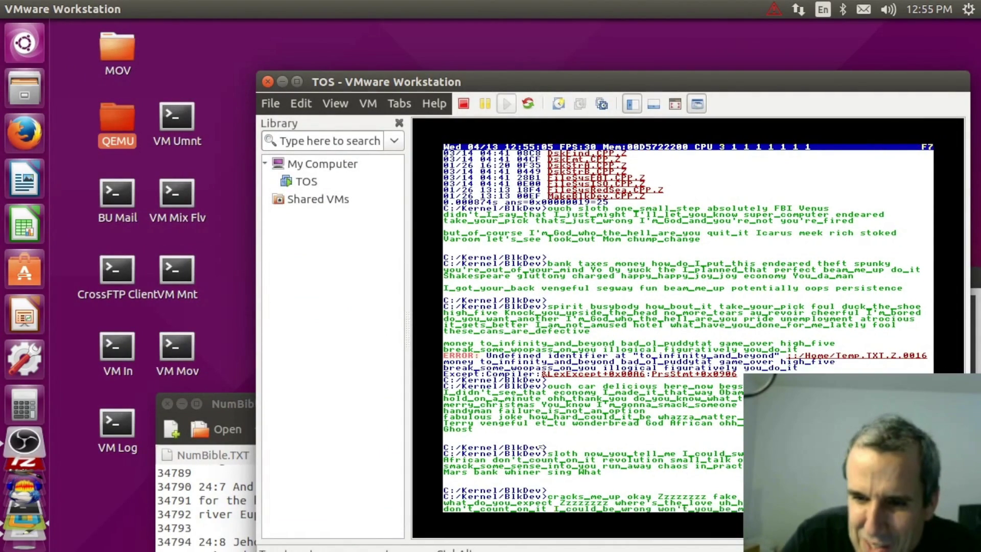
{"action": "key", "text": "ctrl+shift+Return"}
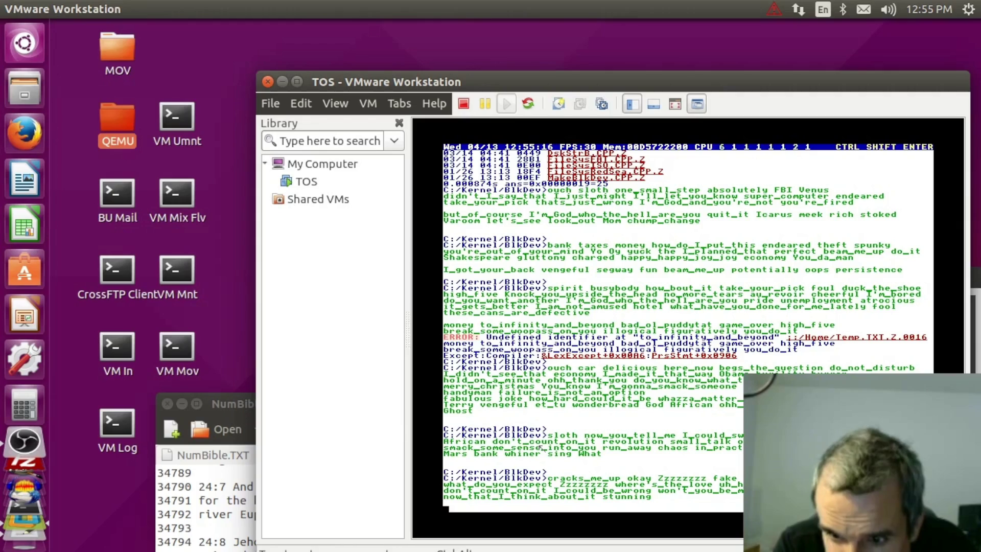
{"action": "key", "text": "alt+Tab"}
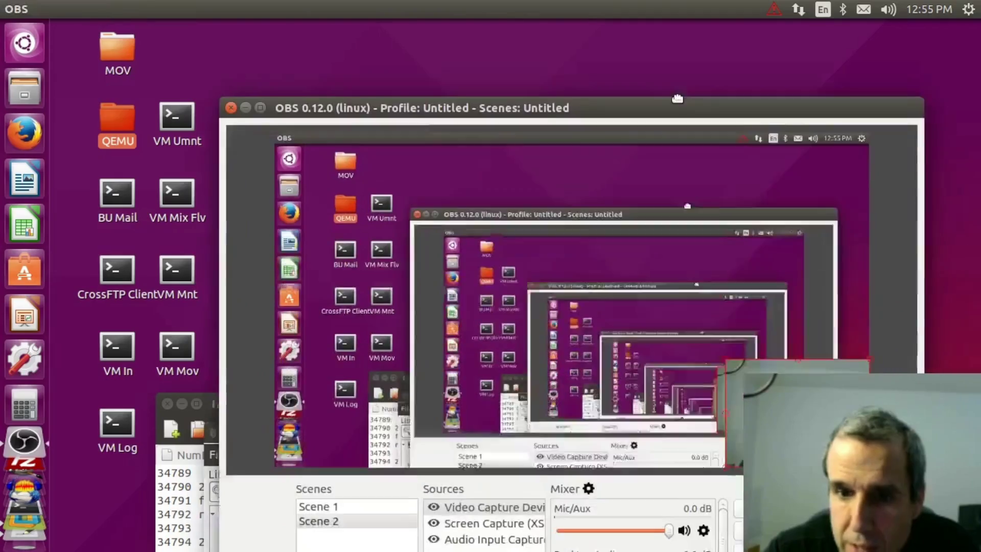
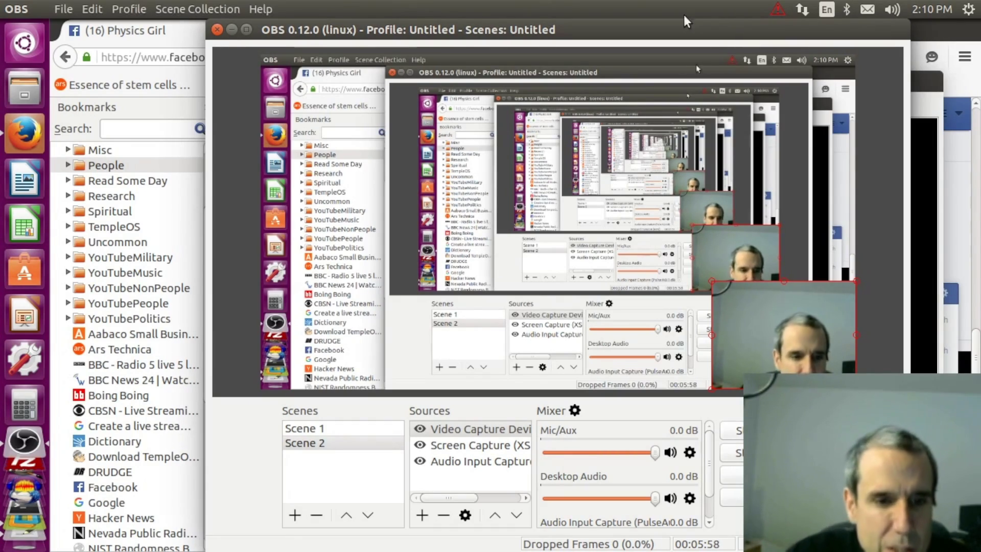
Step: Load the YouTube home page from the YouTube entry in the Bookmarks sidebar
{"action": "scroll", "coordinate": [157, 323], "scroll_direction": "down", "scroll_amount": 2}
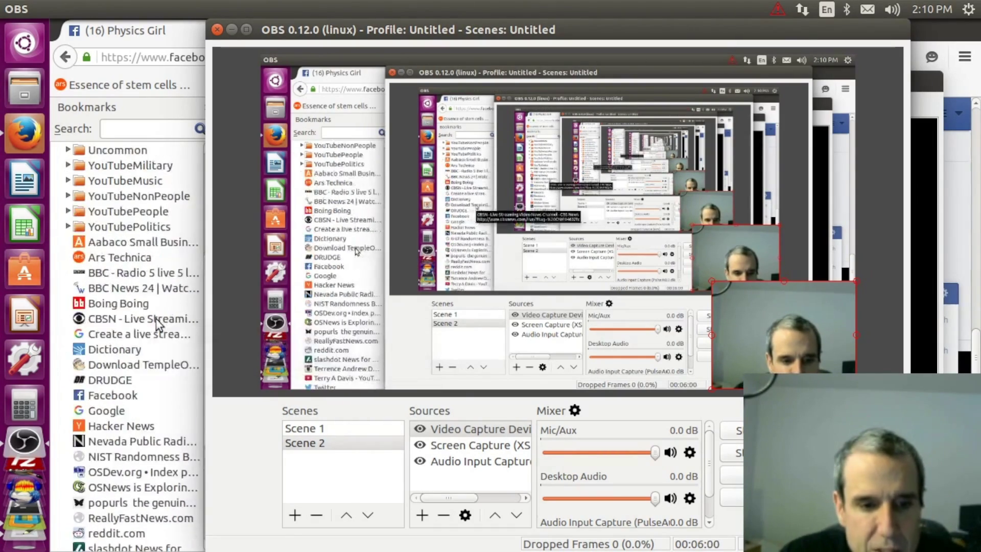
{"action": "scroll", "coordinate": [158, 323], "scroll_direction": "down", "scroll_amount": 4}
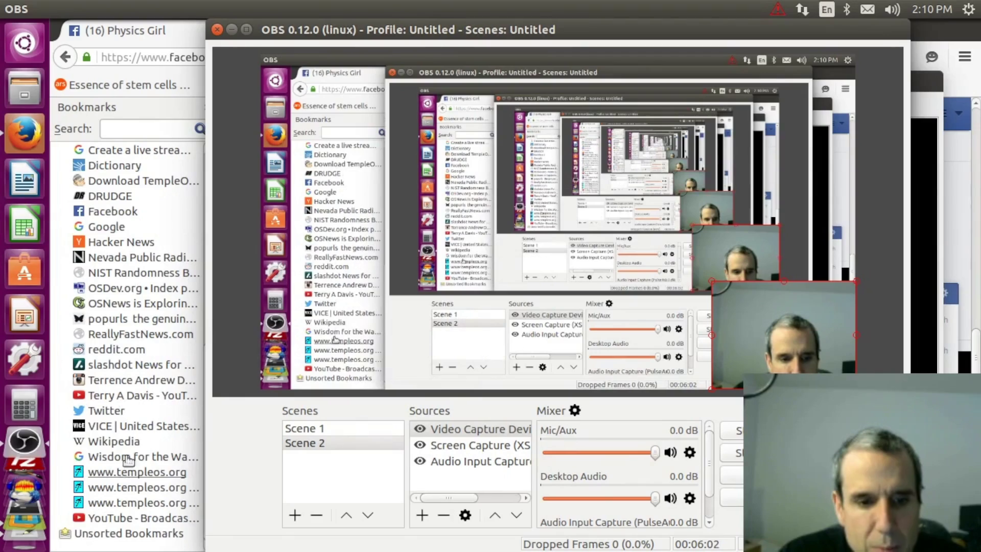
{"action": "left_click", "coordinate": [148, 518]}
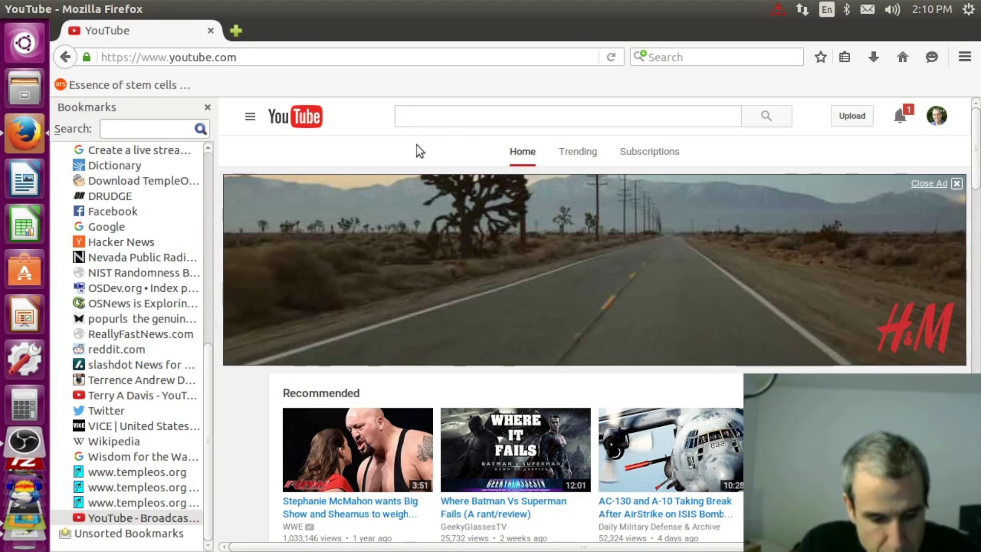
Step: Search YouTube for 'epic rap moses', correcting the typo
{"action": "type", "text": "ep[ic"}
{"action": "key", "text": "BackSpace"}
{"action": "key", "text": "BackSpace"}
{"action": "key", "text": "BackSpace"}
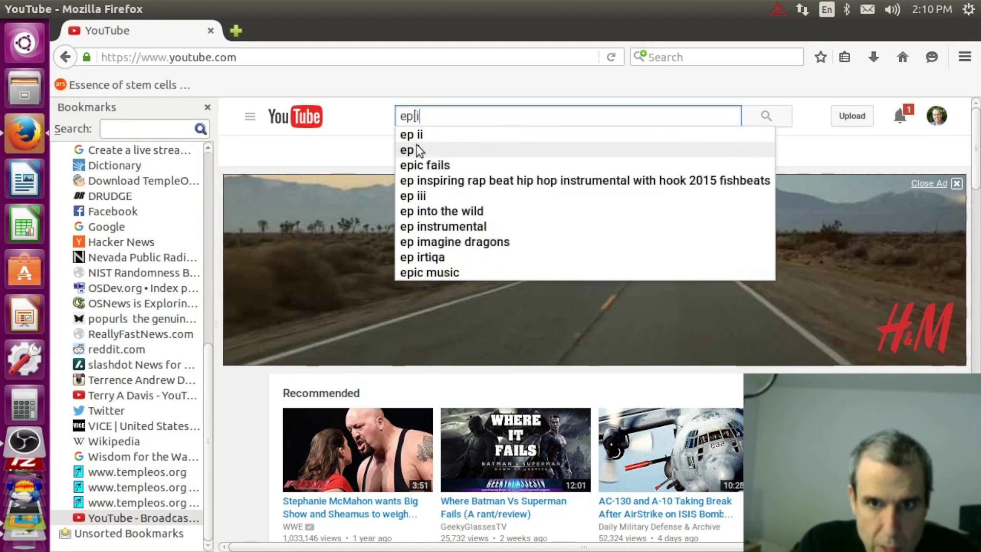
{"action": "type", "text": "c rap "}
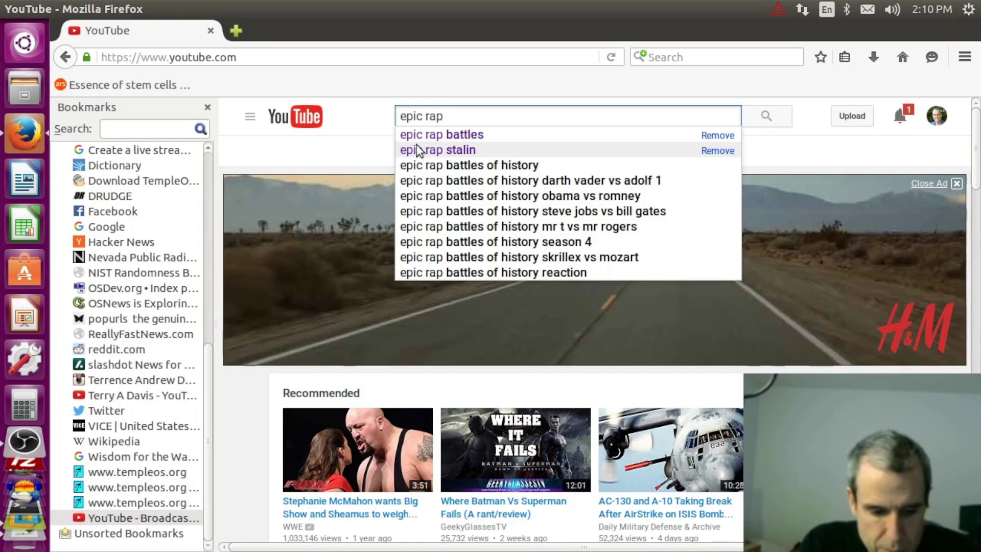
{"action": "type", "text": "moses"}
{"action": "key", "text": "Return"}
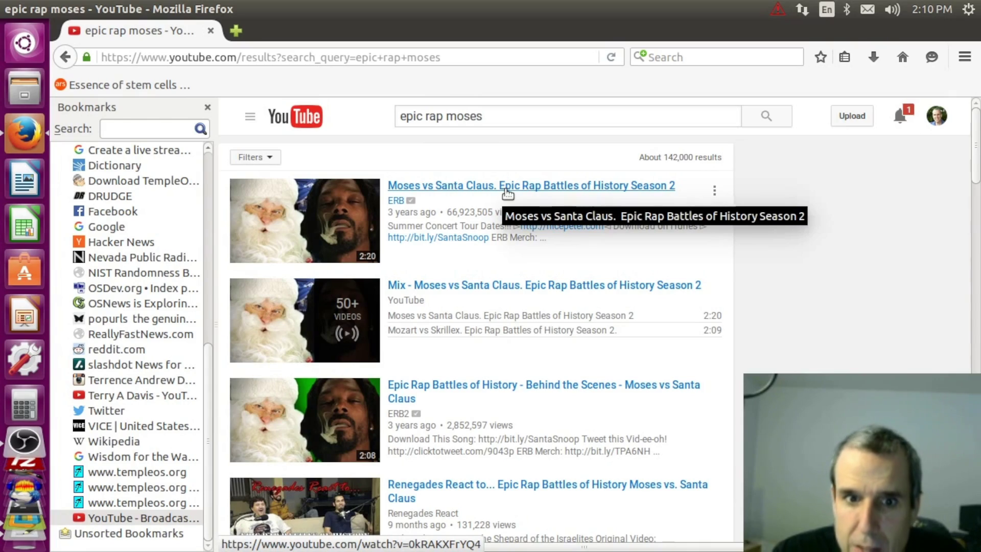
Step: Open the Moses vs Santa Claus video, skip its ad, and pause it at 0:02
{"action": "left_click", "coordinate": [508, 188]}
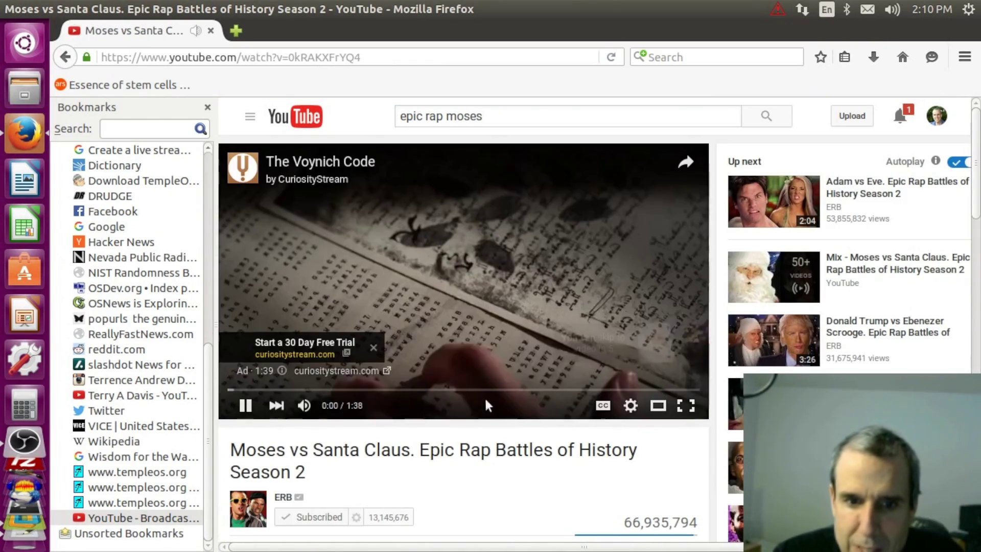
{"action": "left_click", "coordinate": [253, 412]}
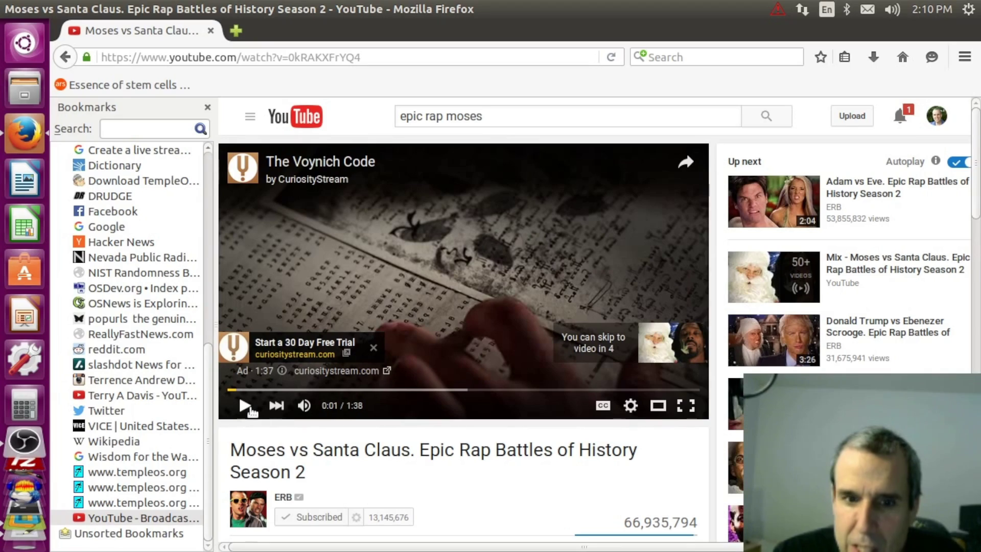
{"action": "left_click", "coordinate": [247, 407]}
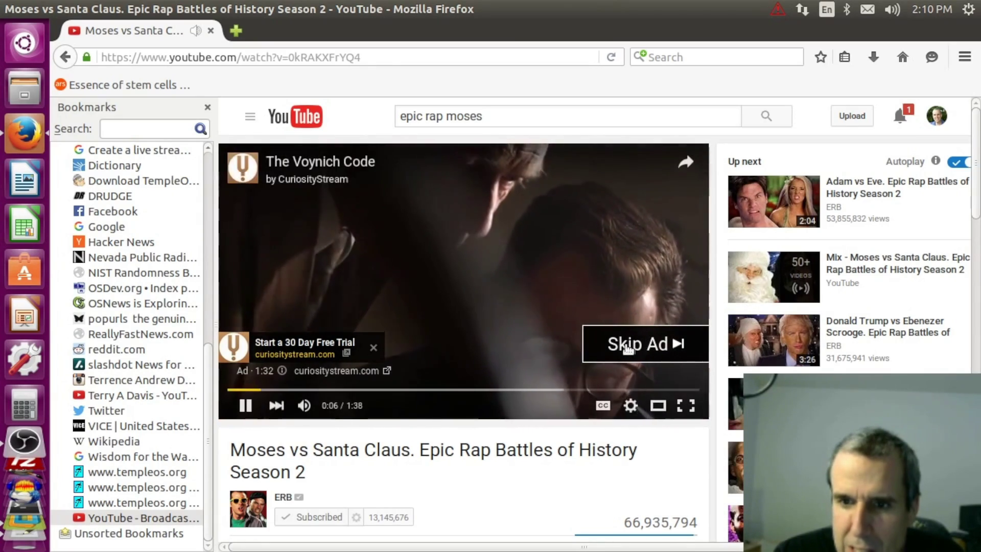
{"action": "left_click", "coordinate": [628, 351]}
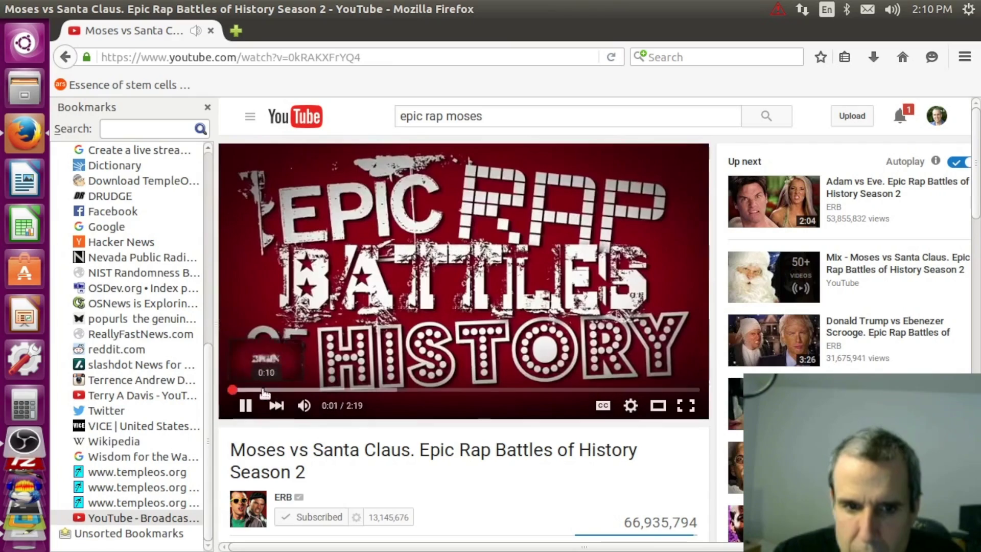
{"action": "left_click", "coordinate": [247, 409]}
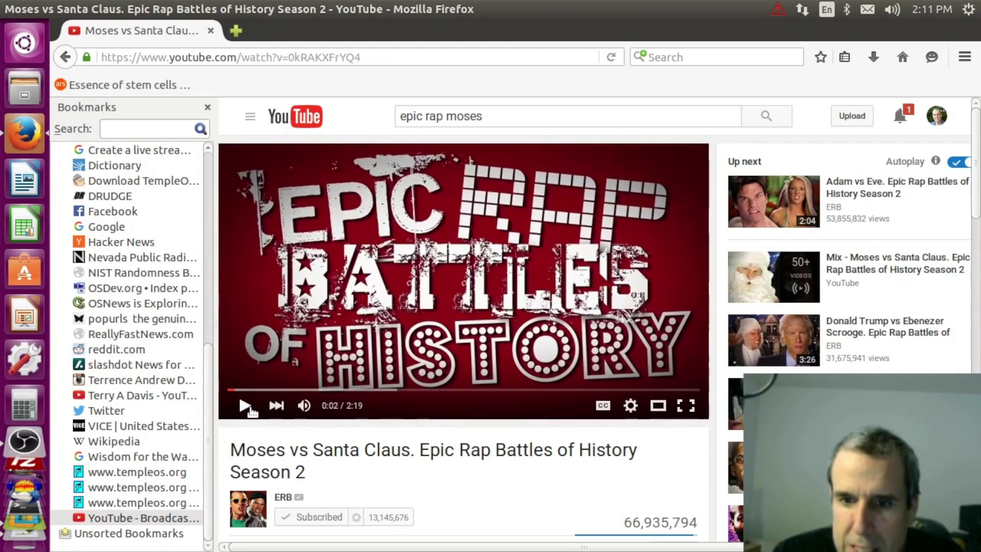
Step: Play the video to 0:17, jump ahead through 0:42 to 0:56, then resume playback
{"action": "left_click", "coordinate": [247, 407]}
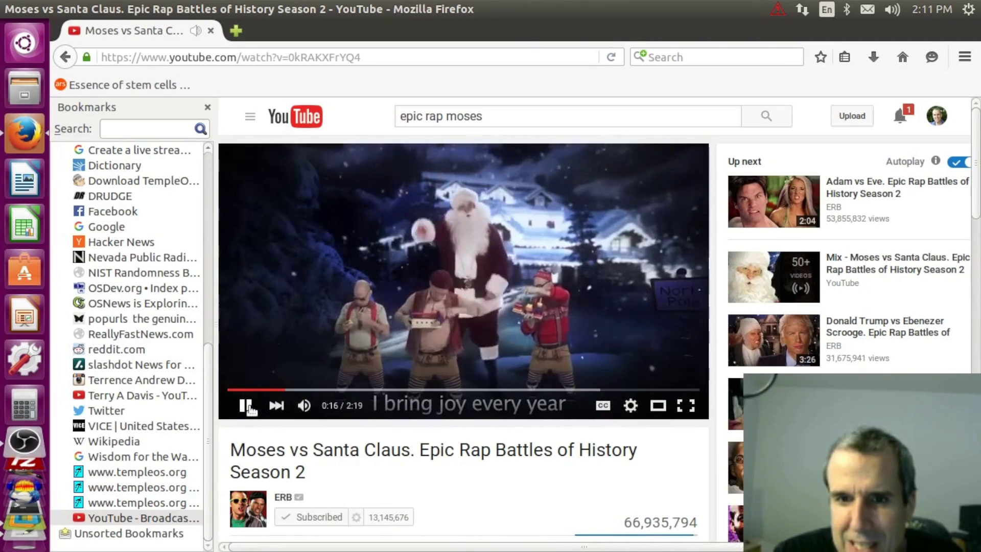
{"action": "left_click", "coordinate": [248, 406]}
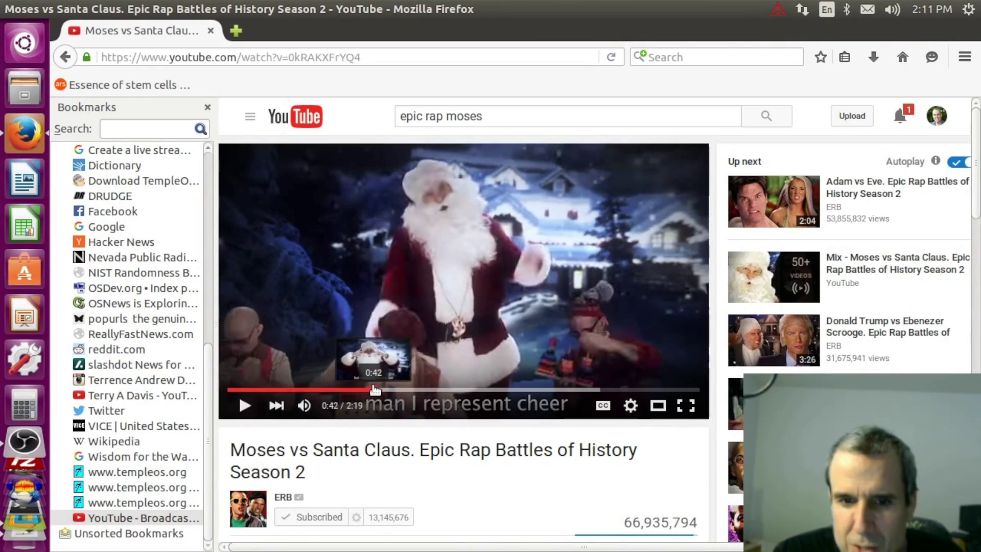
{"action": "left_click", "coordinate": [374, 390]}
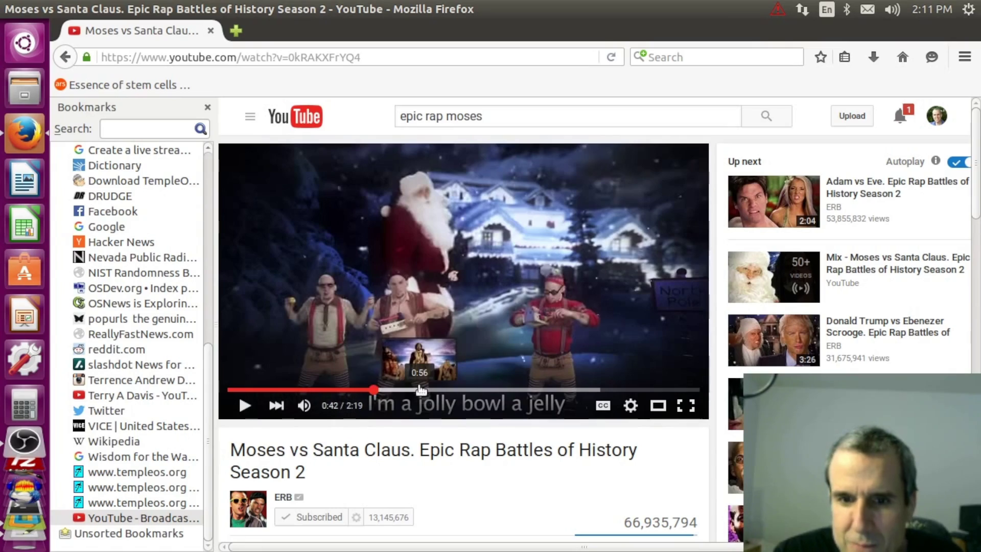
{"action": "left_click", "coordinate": [420, 390]}
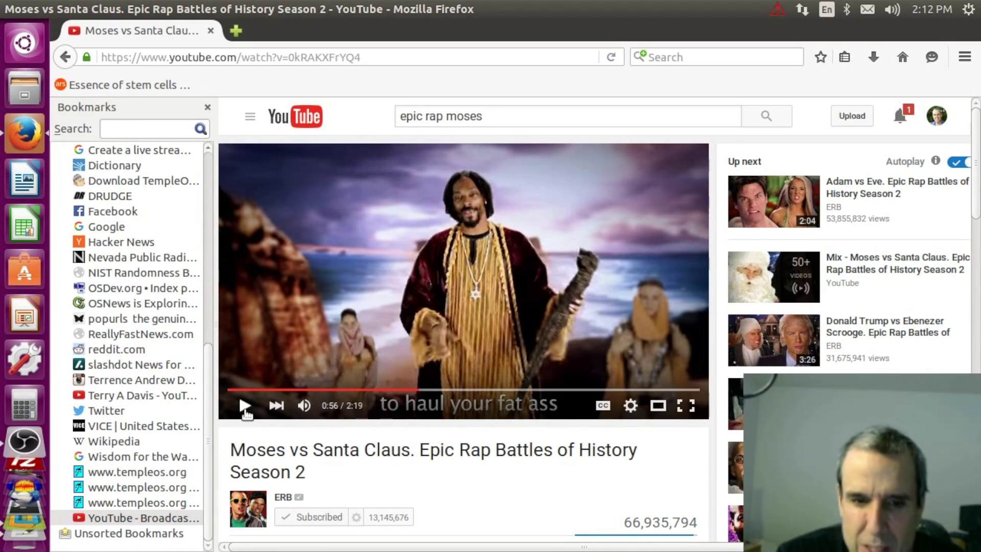
{"action": "left_click", "coordinate": [245, 405]}
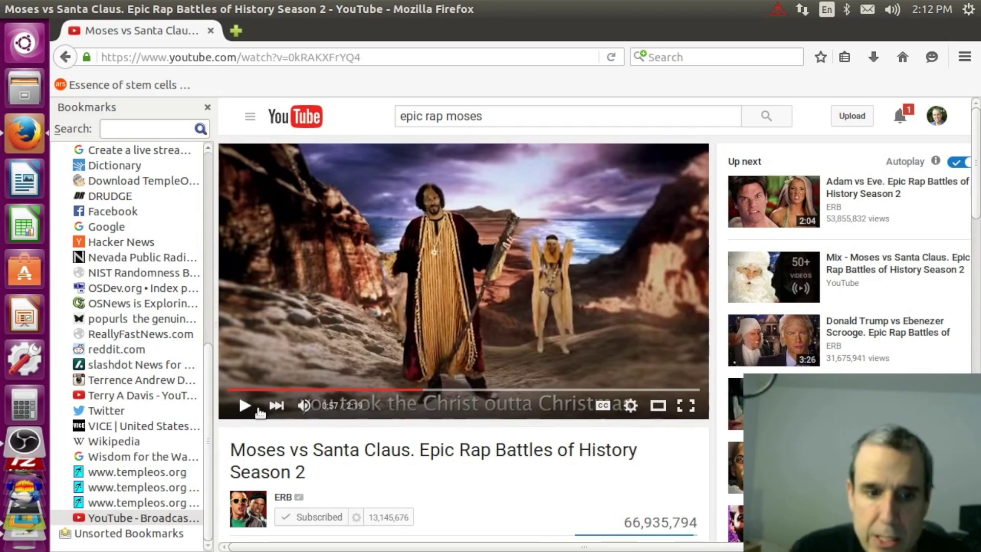
Step: Scroll the bookmarks sidebar back up and close Firefox to return to OBS
{"action": "scroll", "coordinate": [191, 222], "scroll_direction": "up", "scroll_amount": 3}
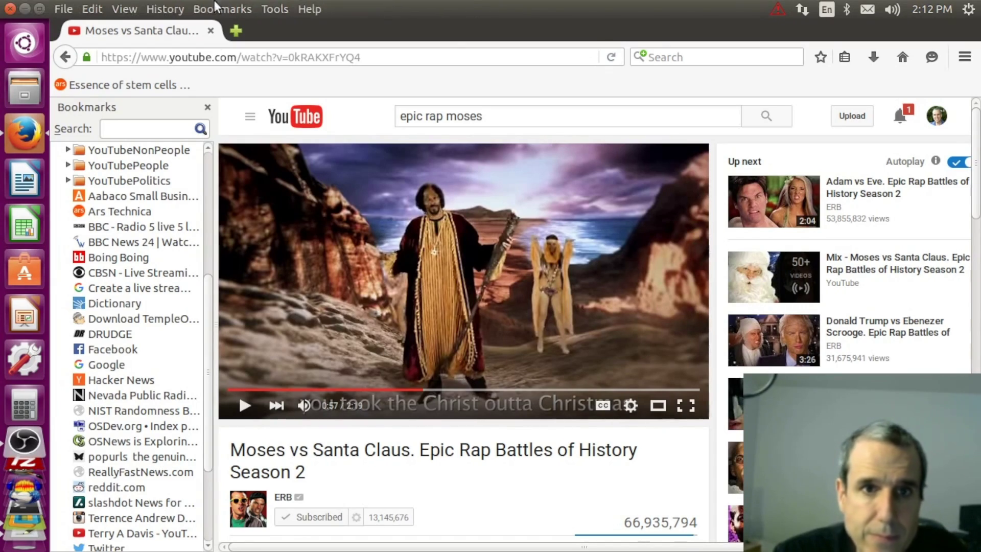
{"action": "left_click", "coordinate": [211, 31]}
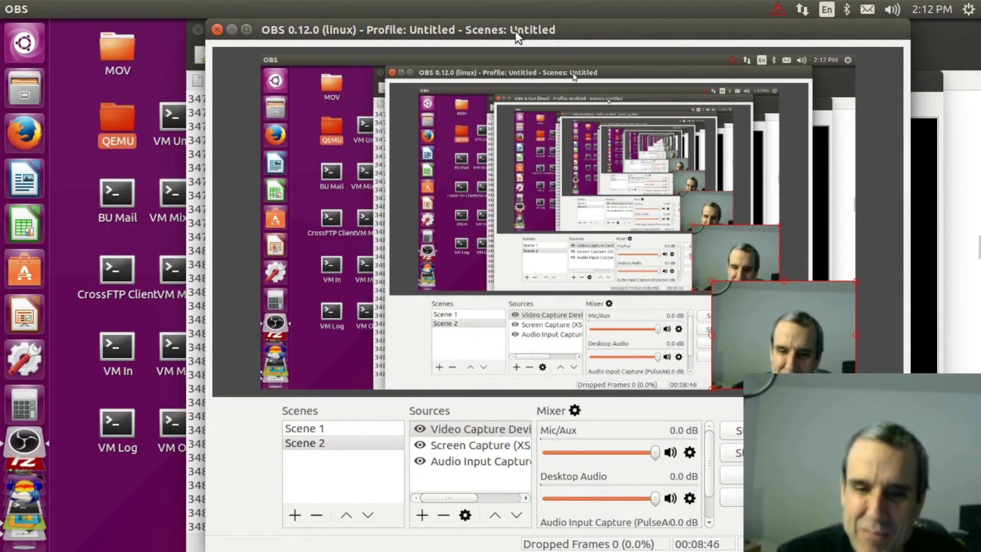
Step: Drag the OBS window down and left to uncover the TempleOS virtual machine
{"action": "left_click_drag", "start_coordinate": [551, 29], "coordinate": [472, 280]}
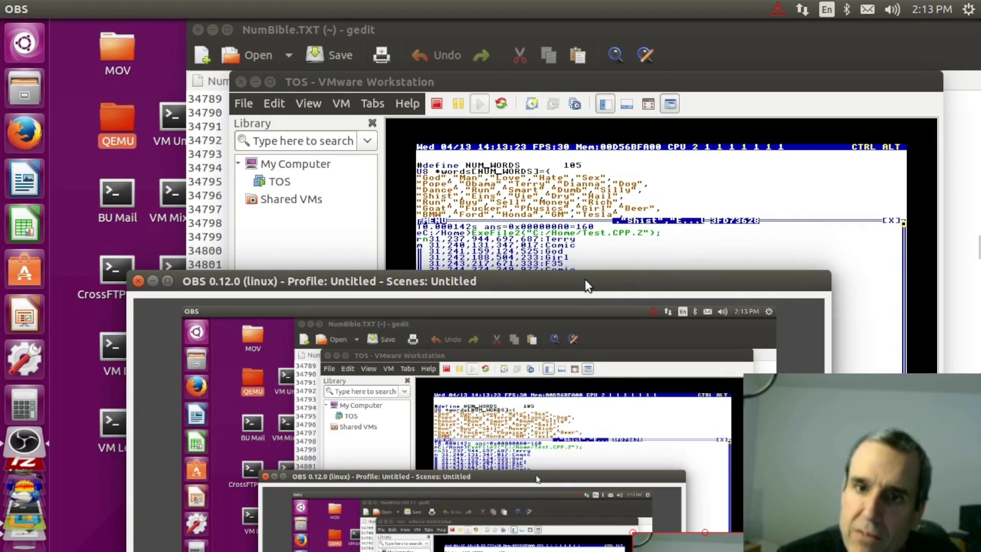
Step: In the TempleOS VM, rerun Test.CPP.Z with F5 and generate several random words
{"action": "left_click", "coordinate": [591, 254]}
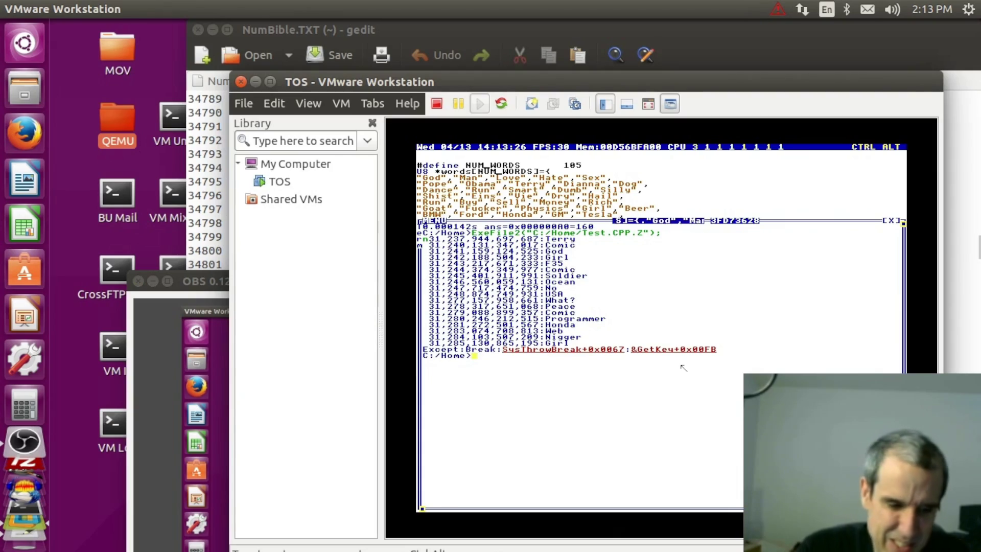
{"action": "key", "text": "shift+Escape"}
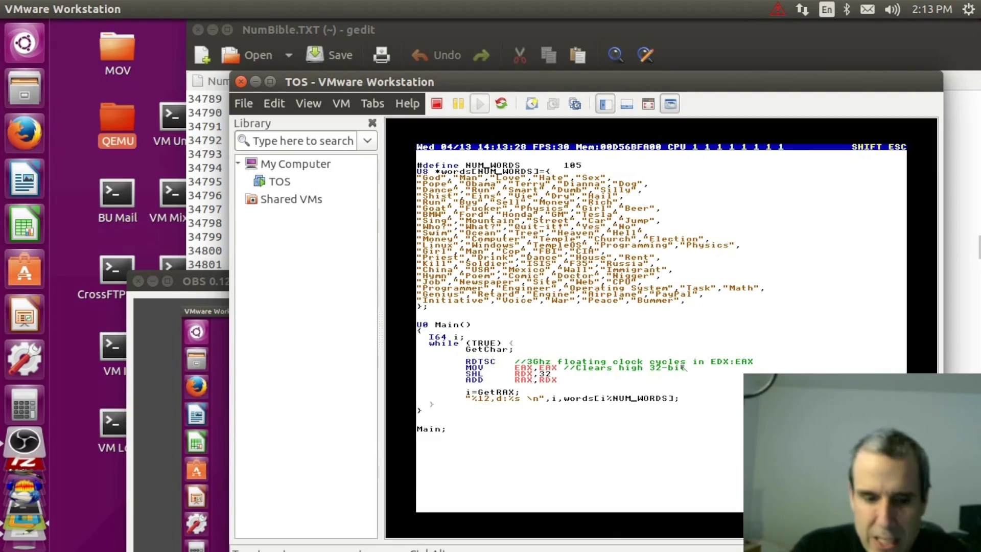
{"action": "key", "text": "F5"}
{"action": "type", "text": "rm"}
{"action": "key", "text": "space"}
{"action": "key", "text": "space"}
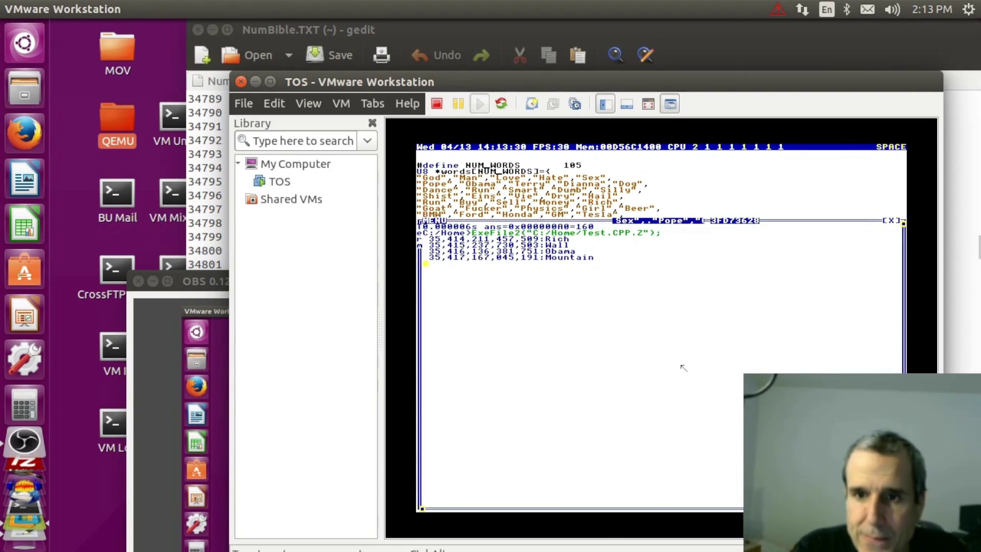
{"action": "key", "text": "space"}
{"action": "key", "text": "space"}
{"action": "key", "text": "space"}
{"action": "key", "text": "space"}
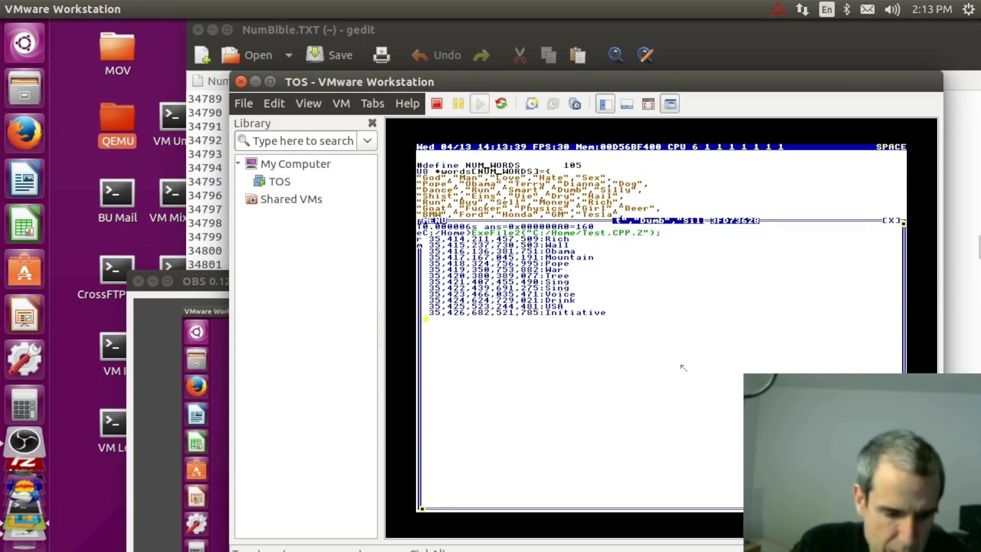
Step: Break out of the program, print random phrases with F7 at a fresh prompt, then launch Firefox
{"action": "key", "text": "ctrl+alt+c"}
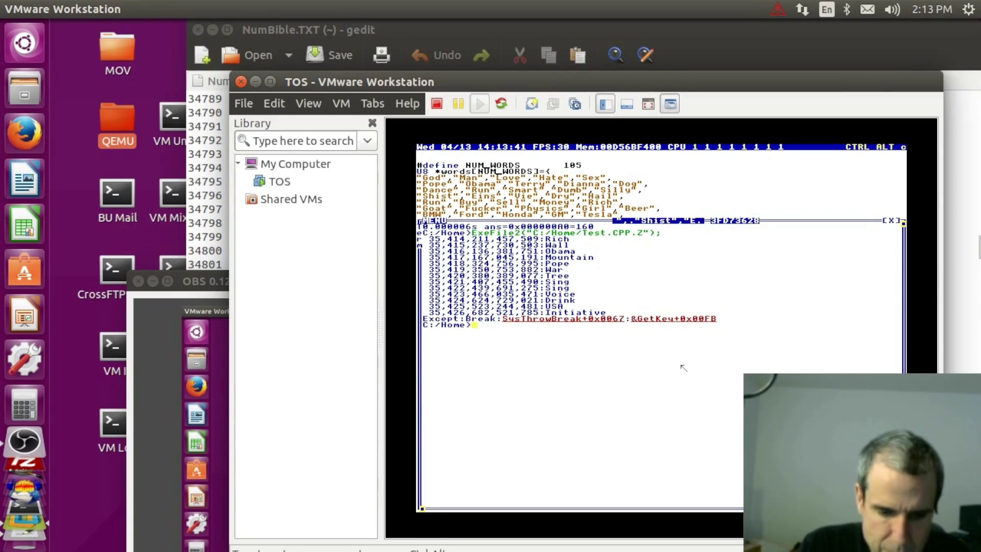
{"action": "key", "text": "F7"}
{"action": "key", "text": "F7"}
{"action": "key", "text": "F7"}
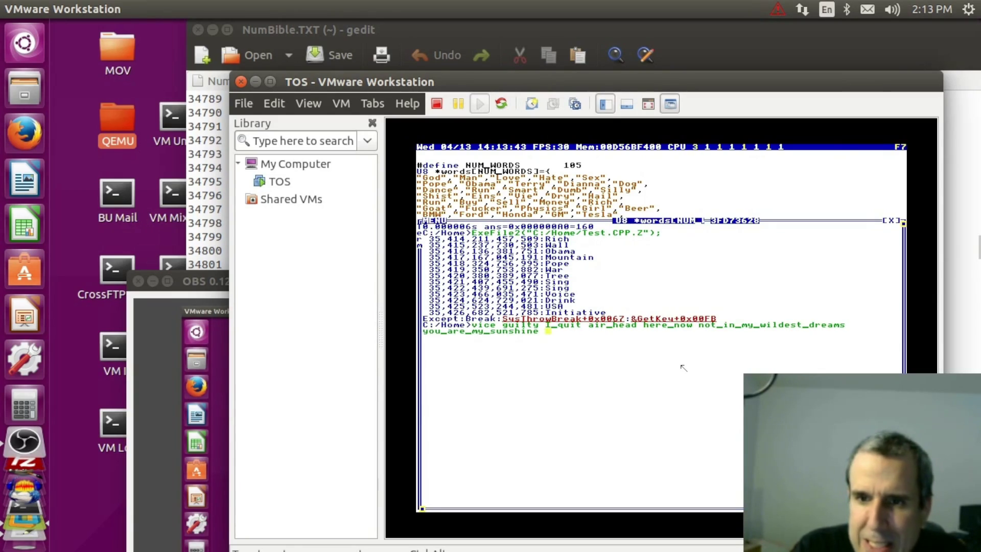
{"action": "key", "text": "ctrl+shift+Return"}
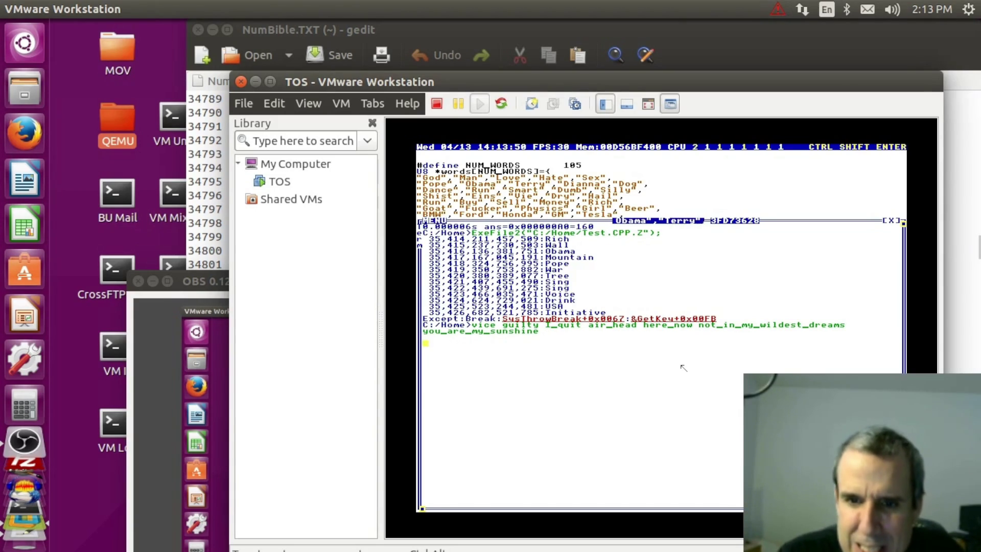
{"action": "key", "text": "ctrl+alt"}
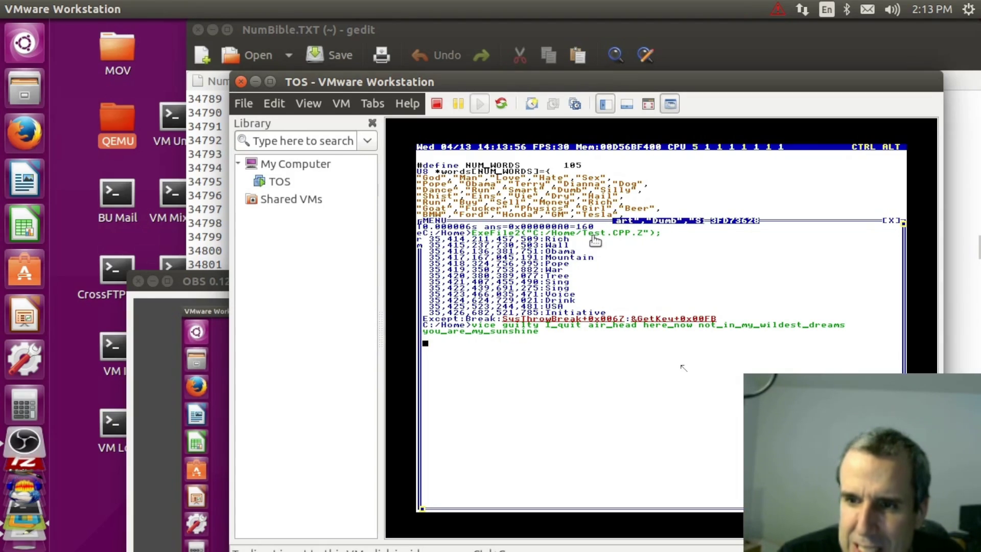
{"action": "left_click", "coordinate": [23, 136]}
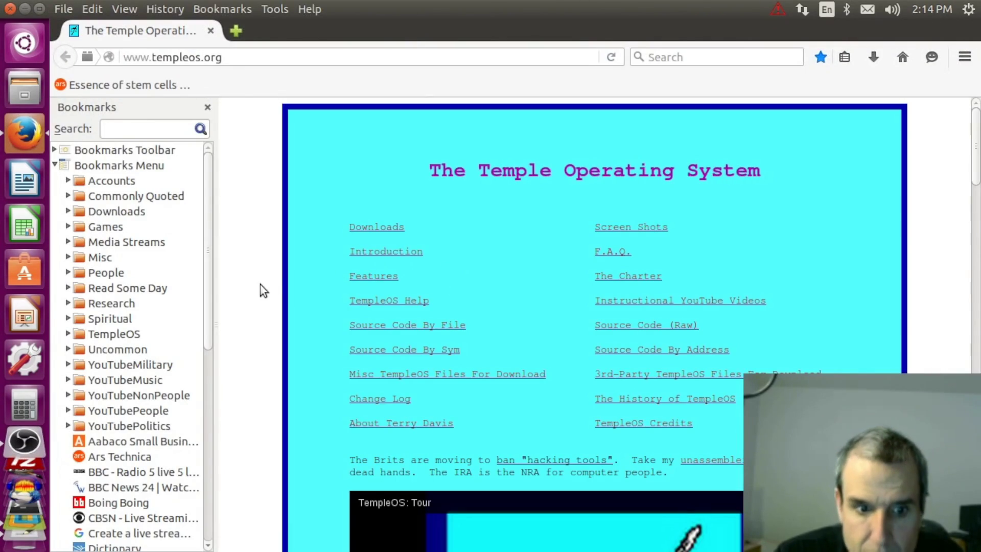
{"action": "left_click", "coordinate": [144, 460]}
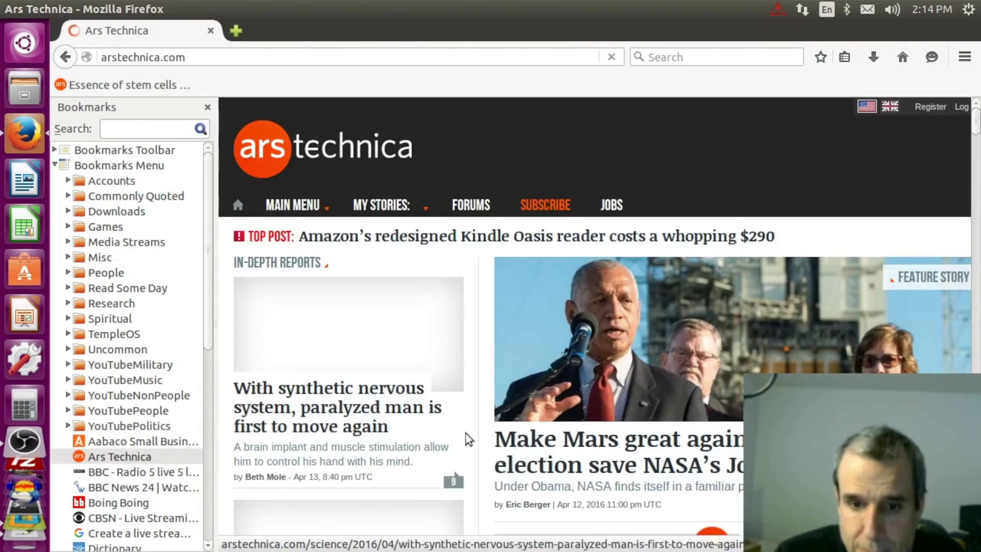
{"action": "scroll", "coordinate": [460, 434], "scroll_direction": "down", "scroll_amount": 3}
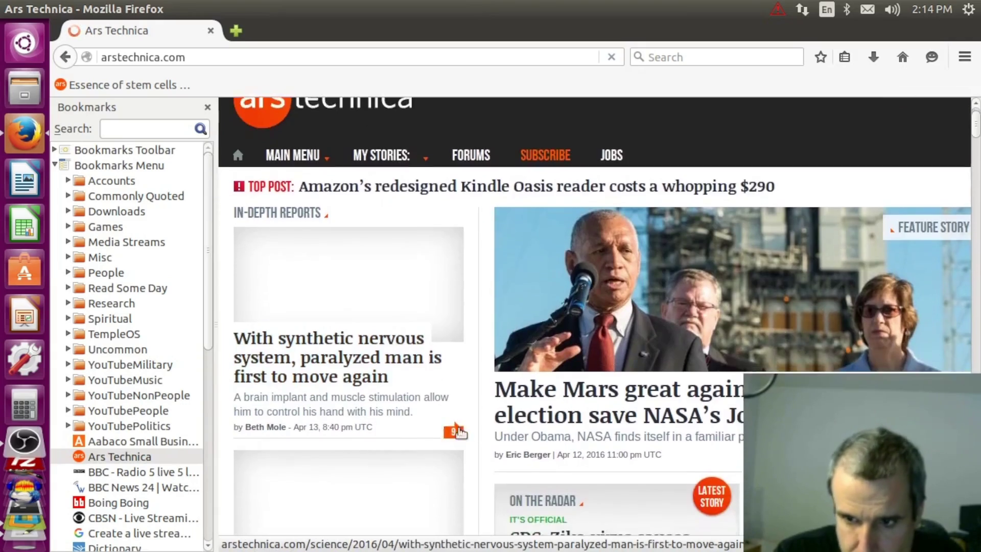
{"action": "scroll", "coordinate": [488, 417], "scroll_direction": "down", "scroll_amount": 2}
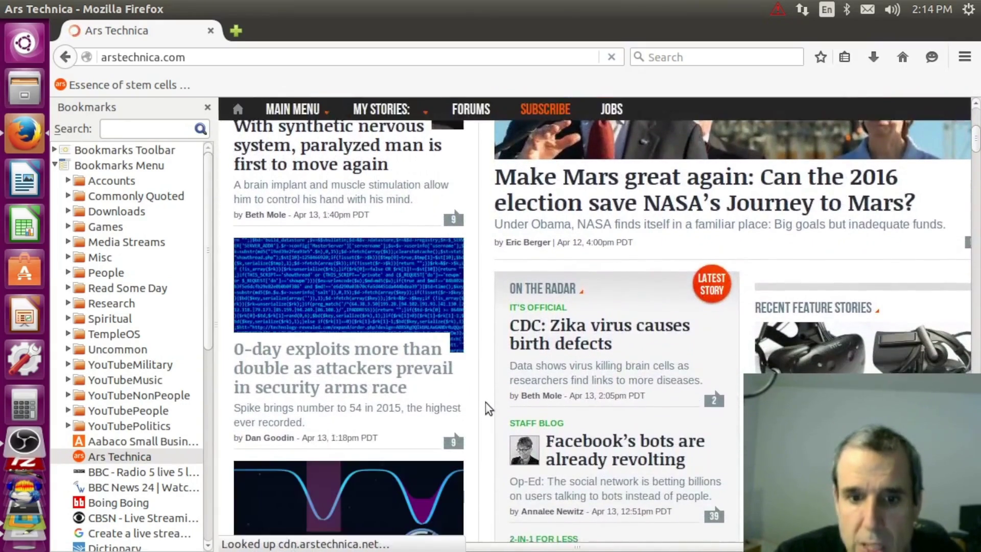
{"action": "scroll", "coordinate": [471, 394], "scroll_direction": "down", "scroll_amount": 2}
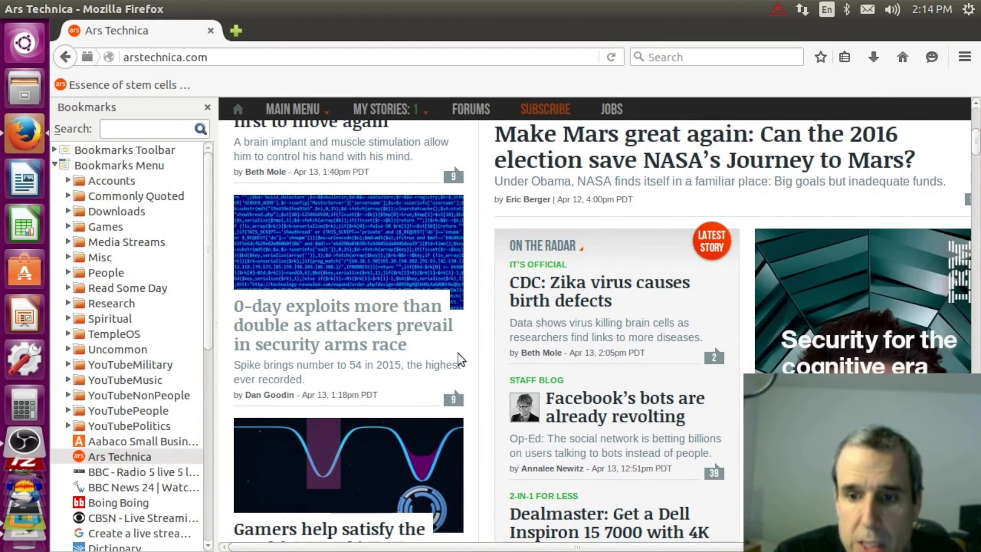
{"action": "scroll", "coordinate": [458, 354], "scroll_direction": "up", "scroll_amount": 4}
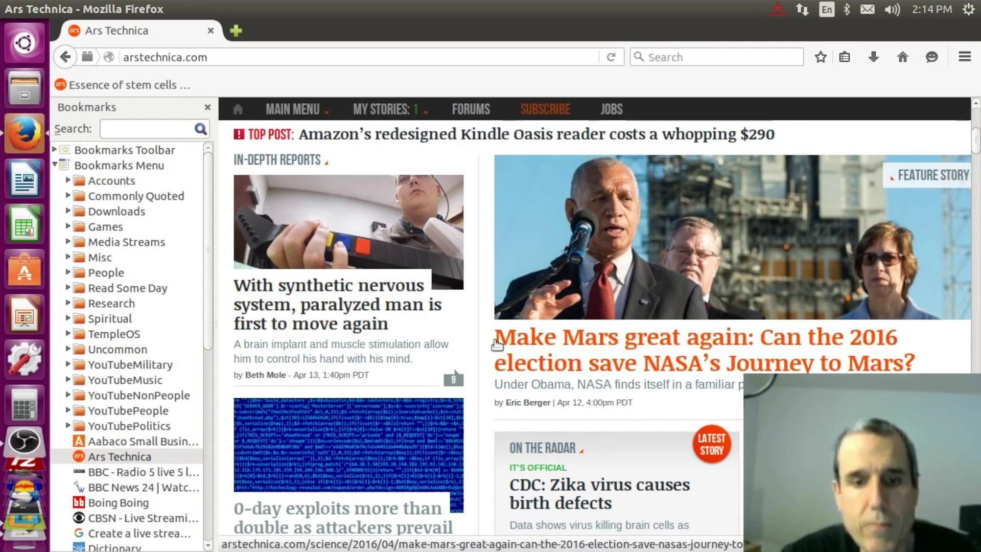
{"action": "scroll", "coordinate": [134, 471], "scroll_direction": "down", "scroll_amount": 4}
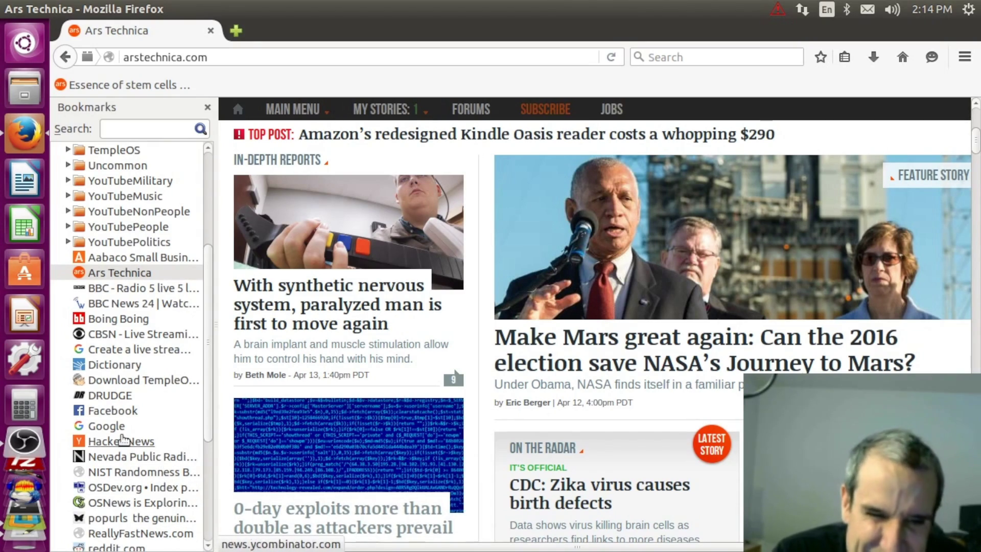
Step: Open Drudge Report, scroll through its headline columns and back, then load reddit
{"action": "left_click", "coordinate": [118, 399]}
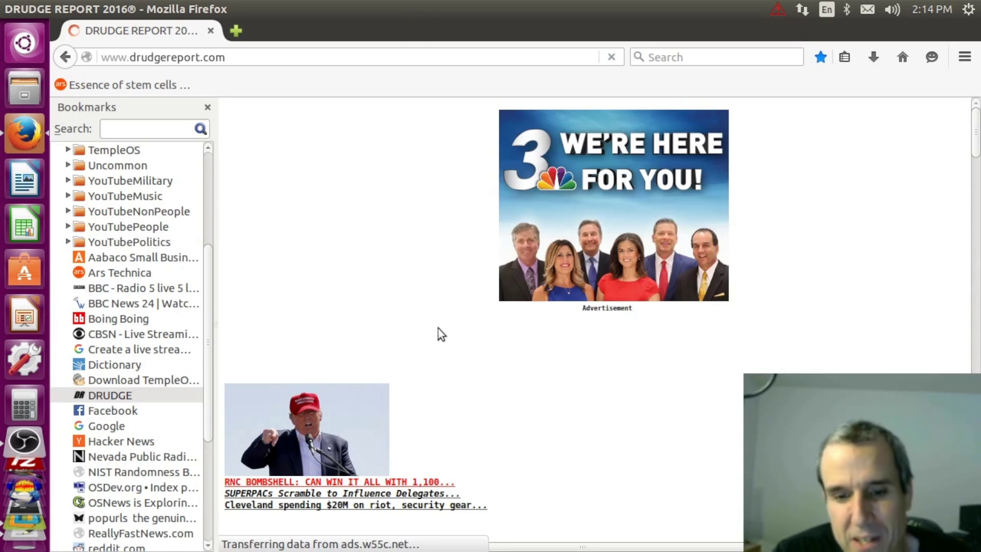
{"action": "scroll", "coordinate": [441, 335], "scroll_direction": "down", "scroll_amount": 8}
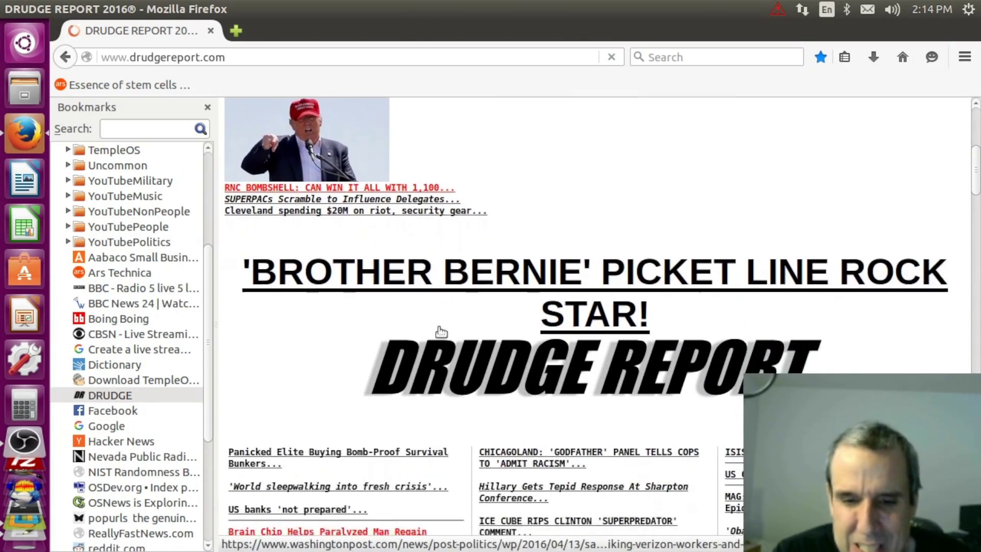
{"action": "scroll", "coordinate": [499, 335], "scroll_direction": "down", "scroll_amount": 5}
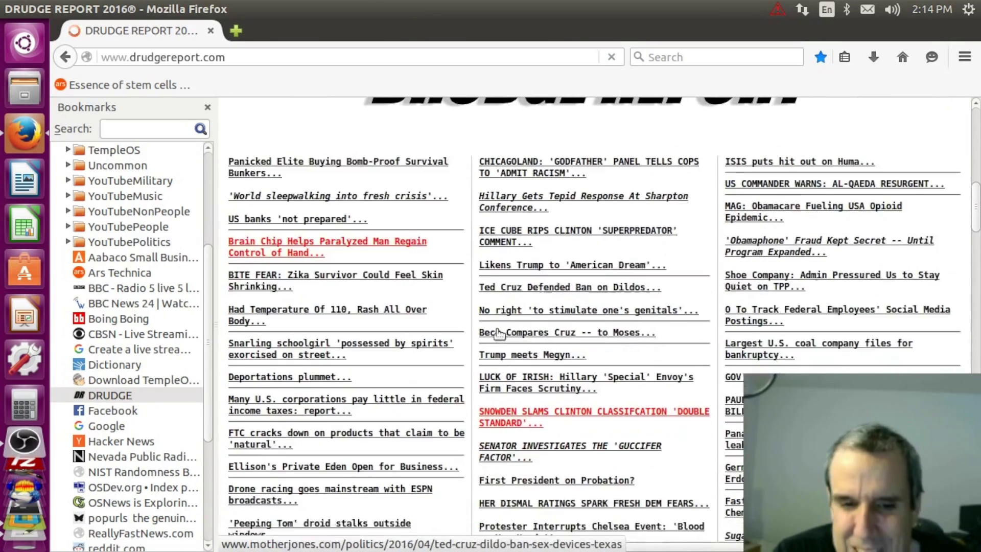
{"action": "scroll", "coordinate": [507, 335], "scroll_direction": "down", "scroll_amount": 5}
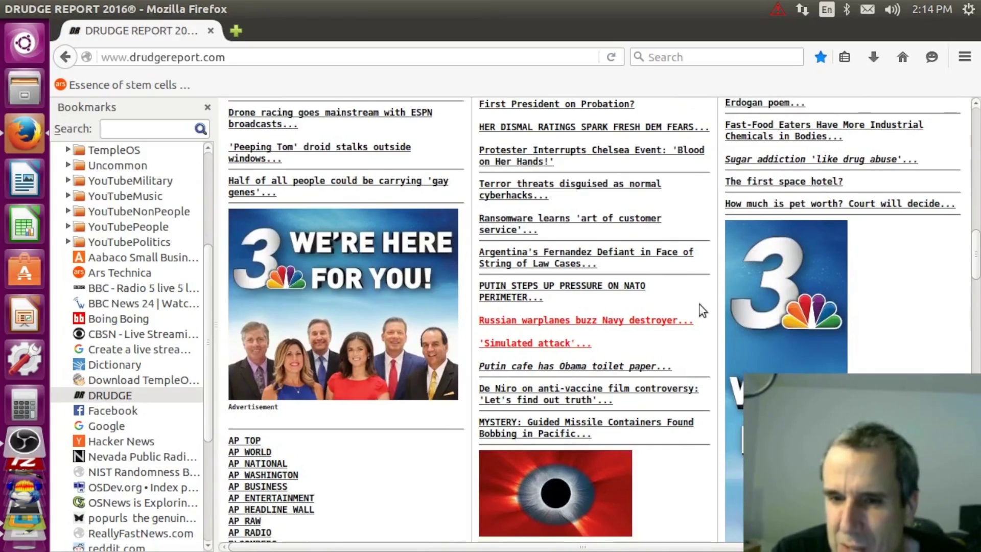
{"action": "scroll", "coordinate": [703, 310], "scroll_direction": "up", "scroll_amount": 3}
{"action": "scroll", "coordinate": [703, 311], "scroll_direction": "up", "scroll_amount": 3}
{"action": "scroll", "coordinate": [702, 310], "scroll_direction": "up", "scroll_amount": 2}
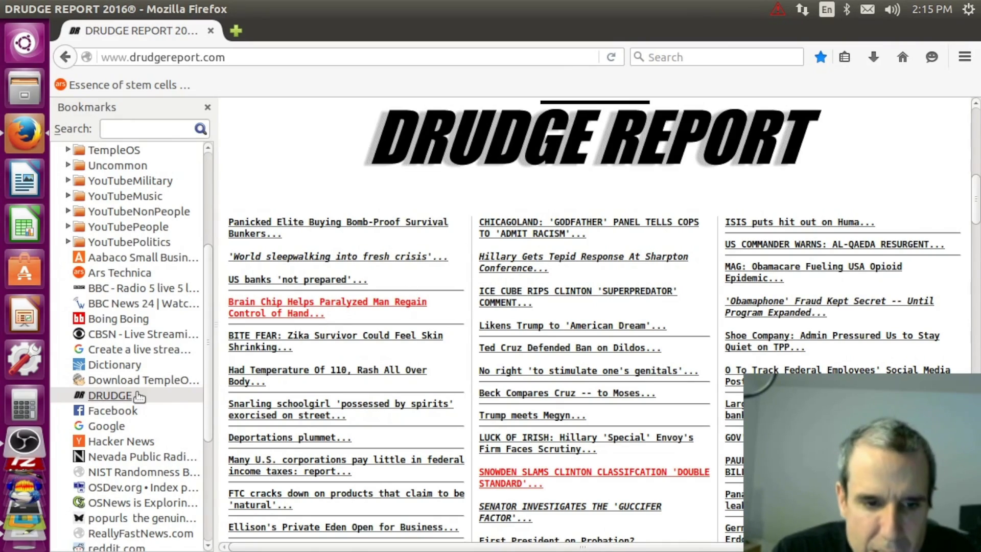
{"action": "scroll", "coordinate": [152, 518], "scroll_direction": "down", "scroll_amount": 2}
{"action": "scroll", "coordinate": [152, 519], "scroll_direction": "down", "scroll_amount": 1}
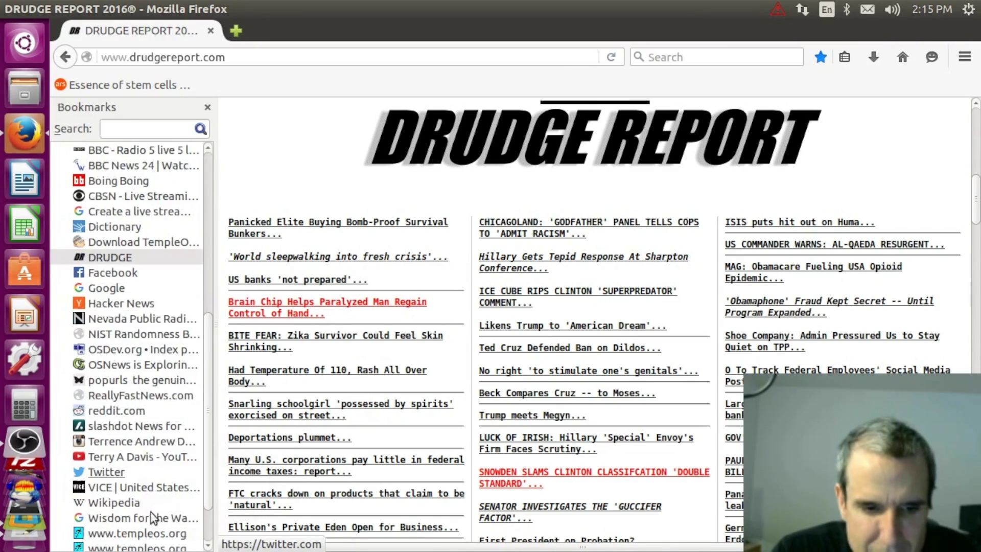
{"action": "left_click", "coordinate": [137, 414]}
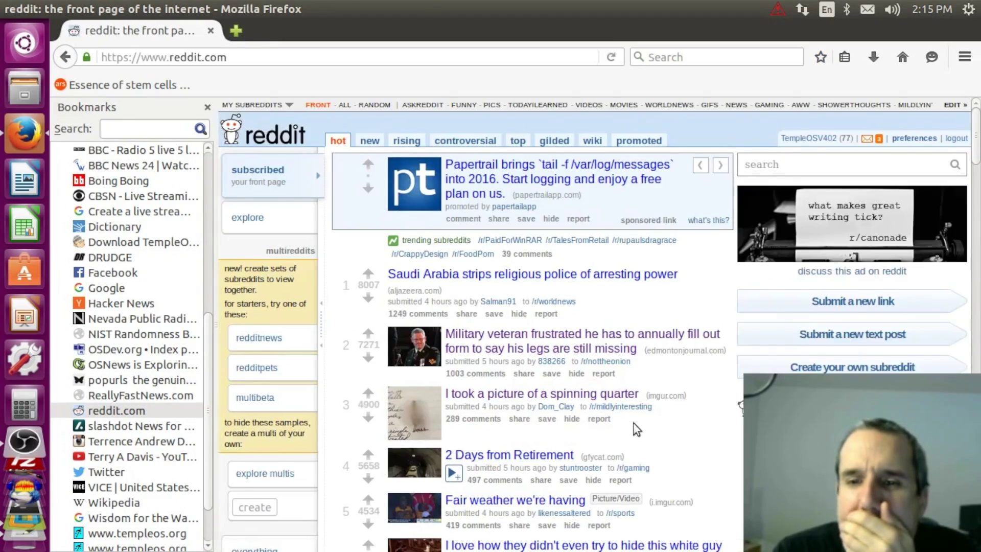
Step: Scroll the reddit front page down to around post 49, then close Firefox
{"action": "scroll", "coordinate": [636, 429], "scroll_direction": "down", "scroll_amount": 5}
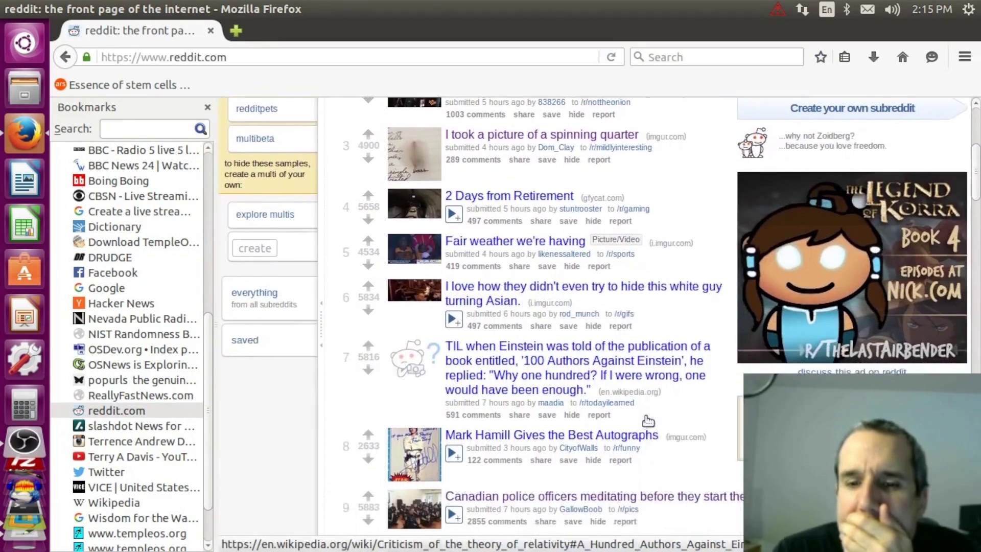
{"action": "scroll", "coordinate": [648, 420], "scroll_direction": "down", "scroll_amount": 5}
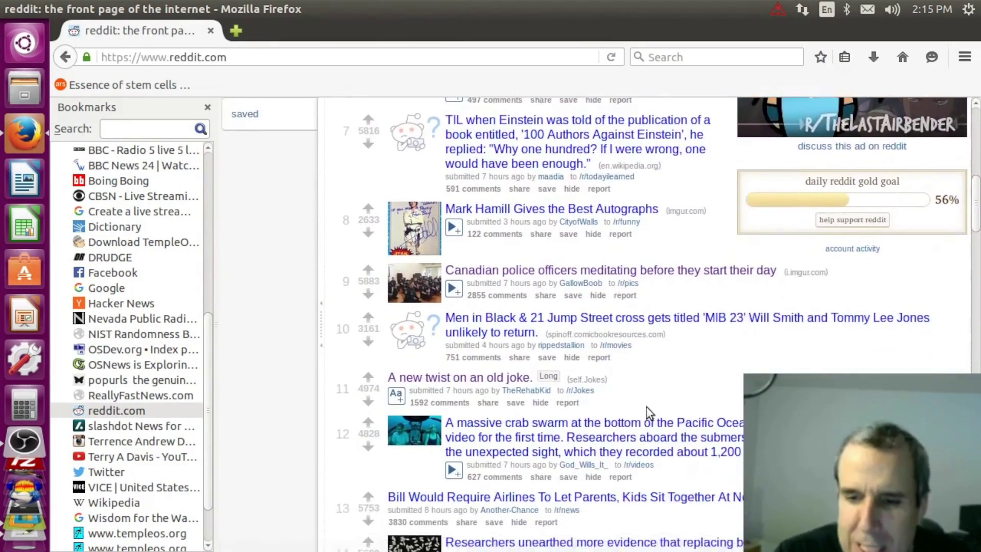
{"action": "scroll", "coordinate": [649, 411], "scroll_direction": "down", "scroll_amount": 5}
{"action": "scroll", "coordinate": [648, 409], "scroll_direction": "down", "scroll_amount": 5}
{"action": "scroll", "coordinate": [648, 415], "scroll_direction": "down", "scroll_amount": 5}
{"action": "scroll", "coordinate": [648, 419], "scroll_direction": "down", "scroll_amount": 5}
{"action": "scroll", "coordinate": [648, 423], "scroll_direction": "down", "scroll_amount": 5}
{"action": "scroll", "coordinate": [648, 427], "scroll_direction": "down", "scroll_amount": 5}
{"action": "scroll", "coordinate": [649, 429], "scroll_direction": "down", "scroll_amount": 4}
{"action": "scroll", "coordinate": [650, 438], "scroll_direction": "down", "scroll_amount": 2}
{"action": "scroll", "coordinate": [649, 438], "scroll_direction": "down", "scroll_amount": 2}
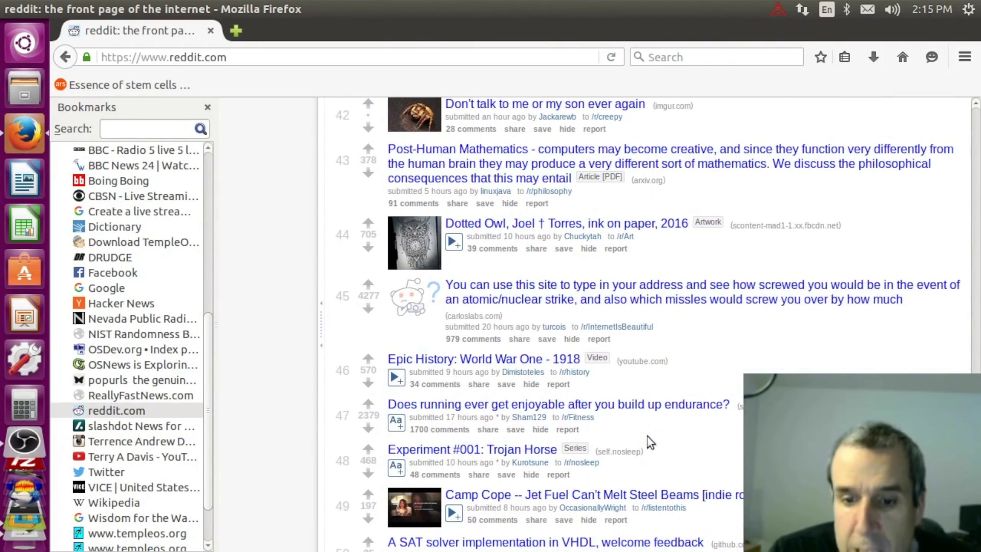
{"action": "left_click", "coordinate": [209, 31]}
Step: Print two batches of random words with F7, start a new prompt line, then launch Firefox
{"action": "key", "text": "F7"}
{"action": "key", "text": "F7"}
{"action": "key", "text": "F7"}
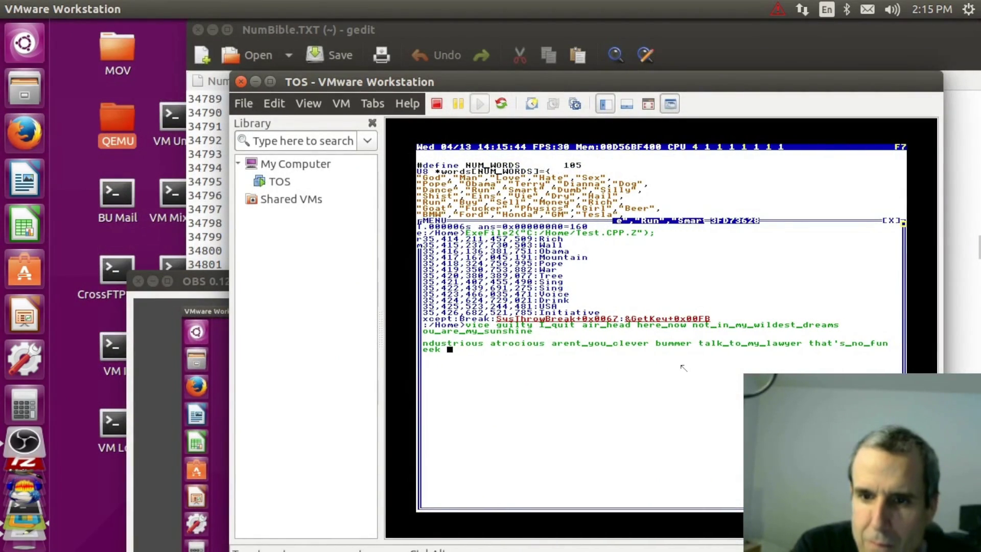
{"action": "key", "text": "F7"}
{"action": "key", "text": "F7"}
{"action": "key", "text": "F7"}
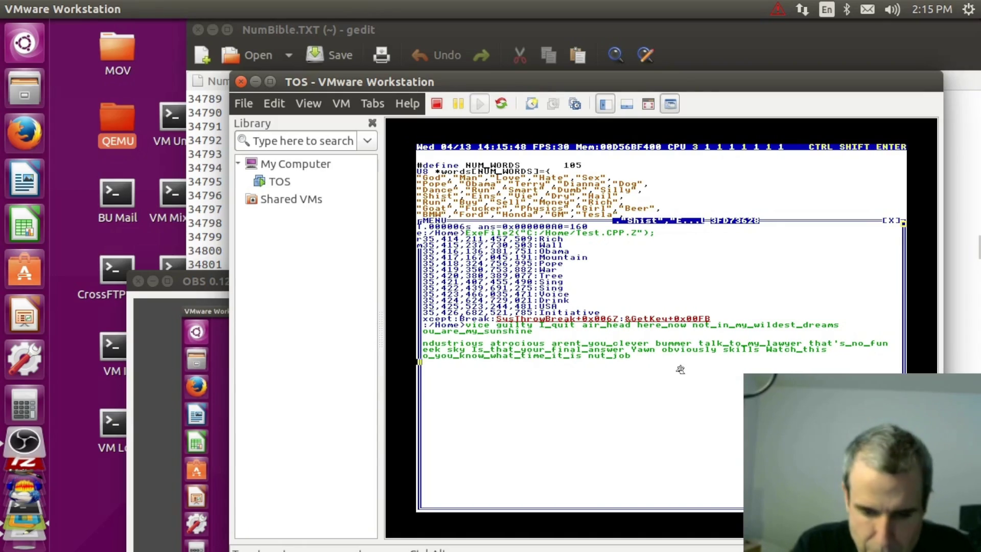
{"action": "key", "text": "ctrl+shift+Return"}
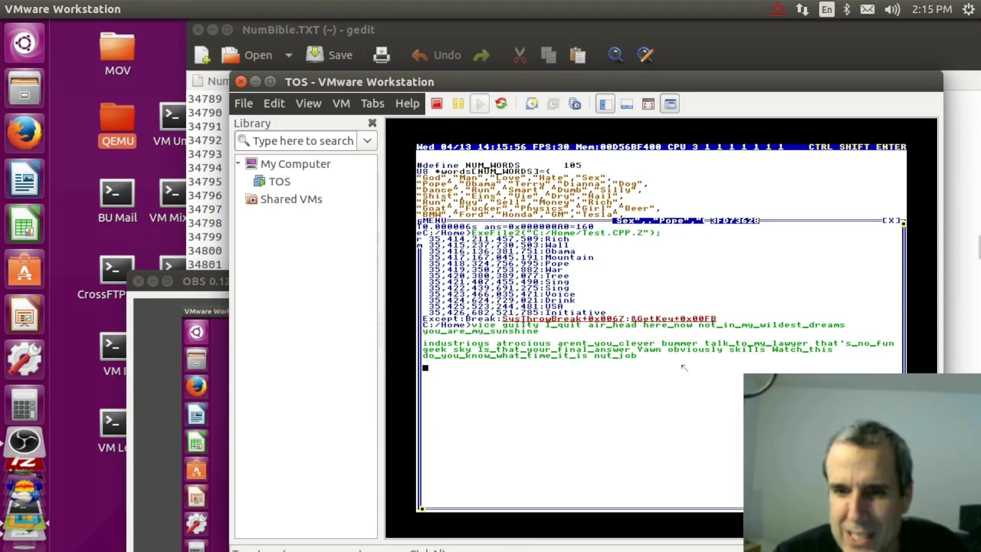
{"action": "key", "text": "ctrl+alt"}
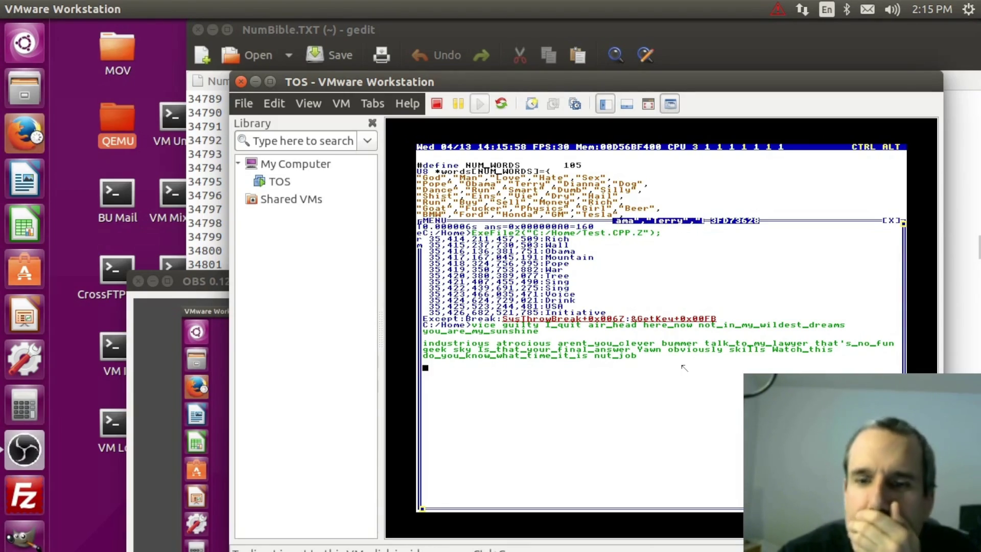
{"action": "left_click", "coordinate": [33, 136]}
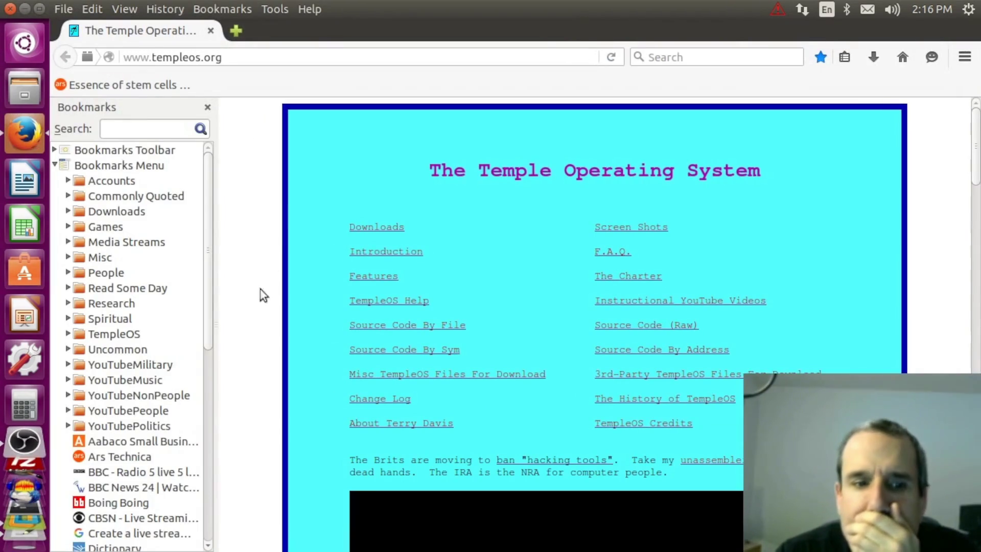
Step: Open the channel's YouTube live stream from the bookmarks and pause the video
{"action": "scroll", "coordinate": [146, 465], "scroll_direction": "down", "scroll_amount": 8}
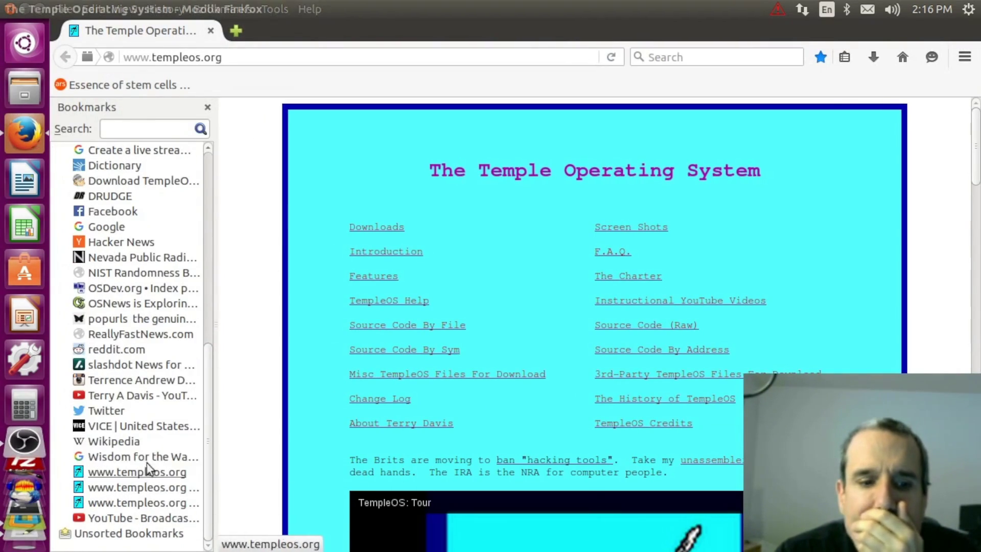
{"action": "left_click", "coordinate": [141, 396]}
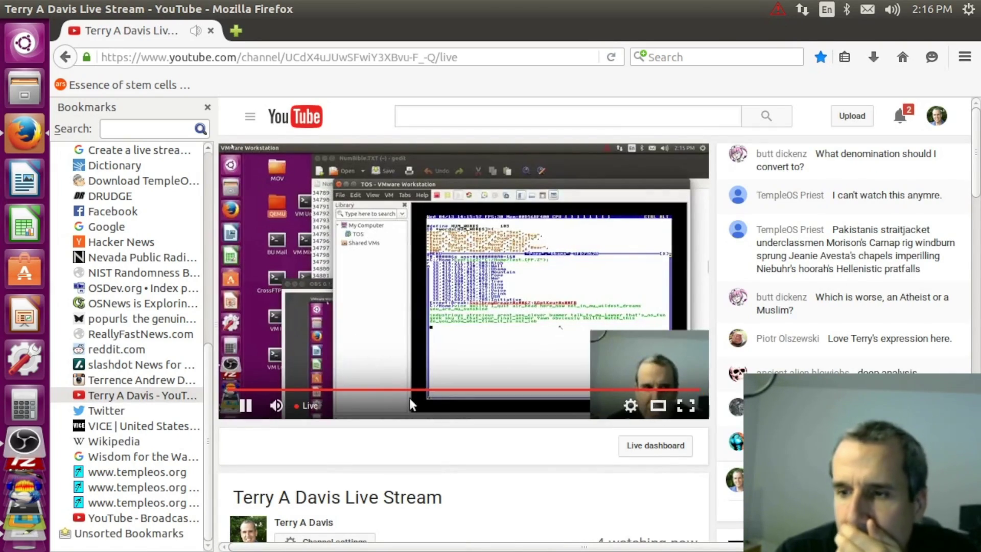
{"action": "left_click", "coordinate": [411, 404]}
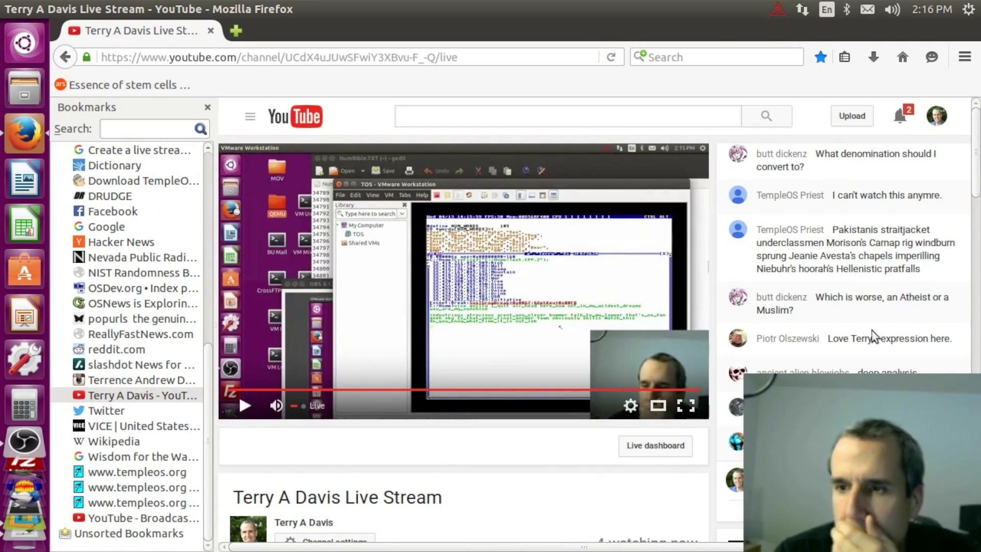
Step: Scroll the live chat up to earlier messages and back down, then open Slashdot from the bookmarks
{"action": "scroll", "coordinate": [875, 338], "scroll_direction": "up", "scroll_amount": 3}
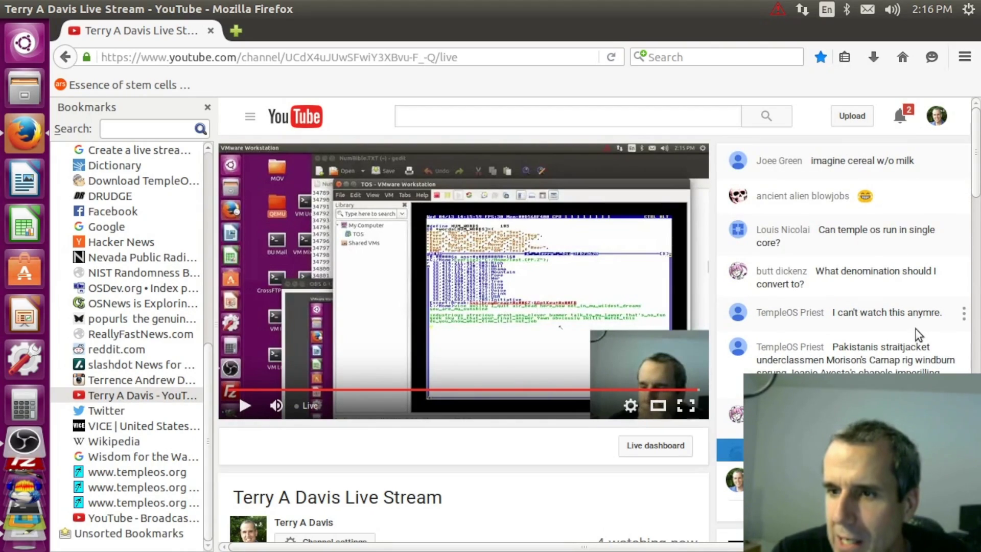
{"action": "scroll", "coordinate": [918, 335], "scroll_direction": "up", "scroll_amount": 2}
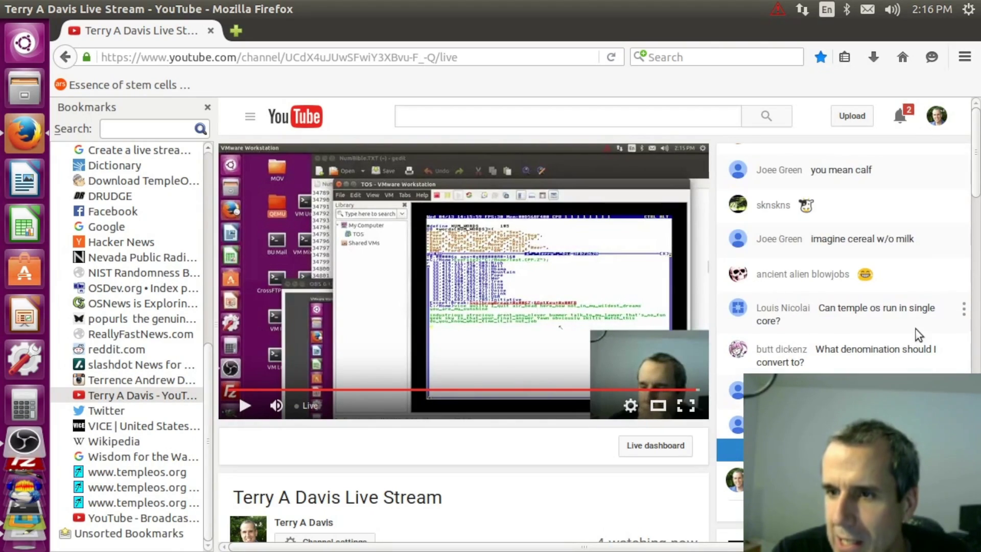
{"action": "scroll", "coordinate": [918, 335], "scroll_direction": "up", "scroll_amount": 1}
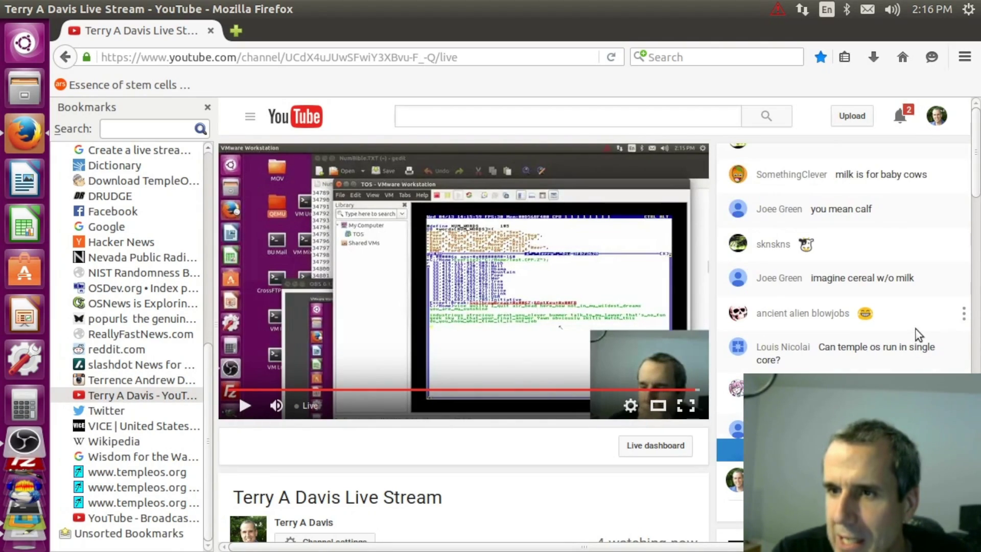
{"action": "scroll", "coordinate": [918, 335], "scroll_direction": "down", "scroll_amount": 3}
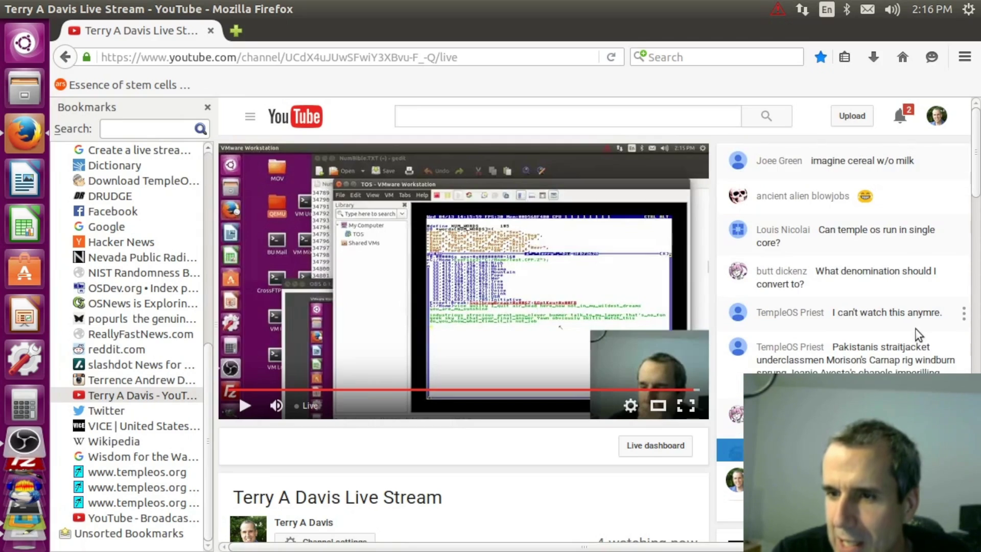
{"action": "scroll", "coordinate": [915, 334], "scroll_direction": "down", "scroll_amount": 1}
{"action": "scroll", "coordinate": [901, 333], "scroll_direction": "down", "scroll_amount": 1}
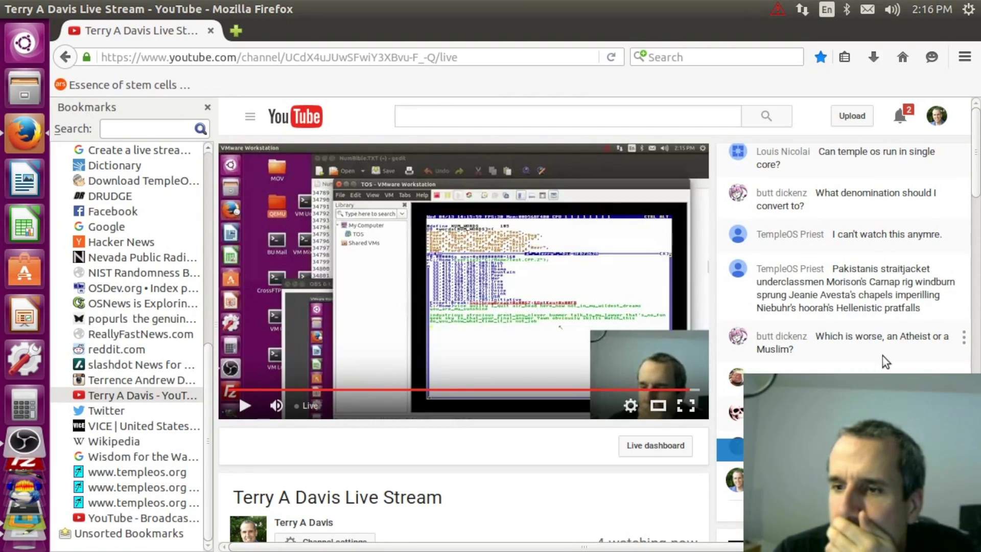
{"action": "scroll", "coordinate": [893, 326], "scroll_direction": "down", "scroll_amount": 2}
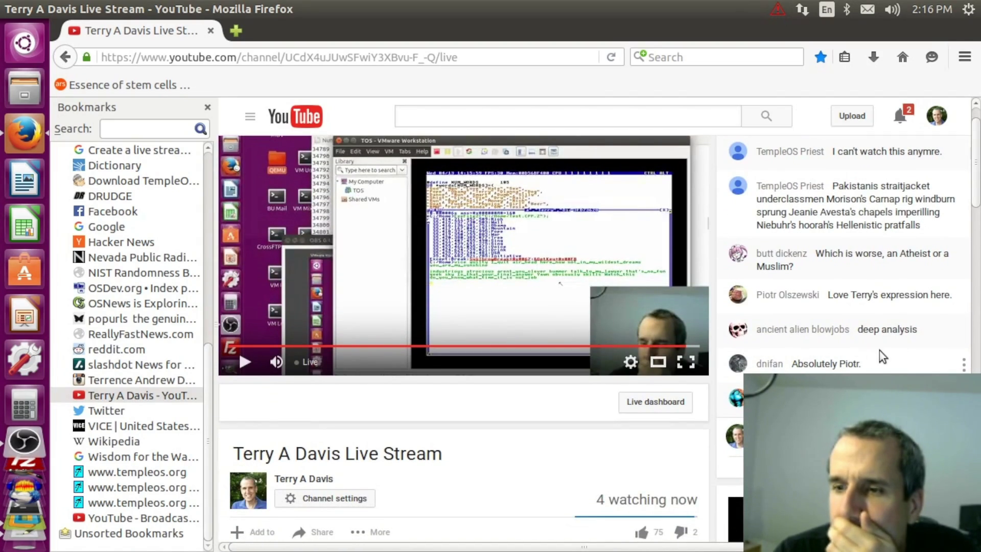
{"action": "scroll", "coordinate": [879, 350], "scroll_direction": "up", "scroll_amount": 6}
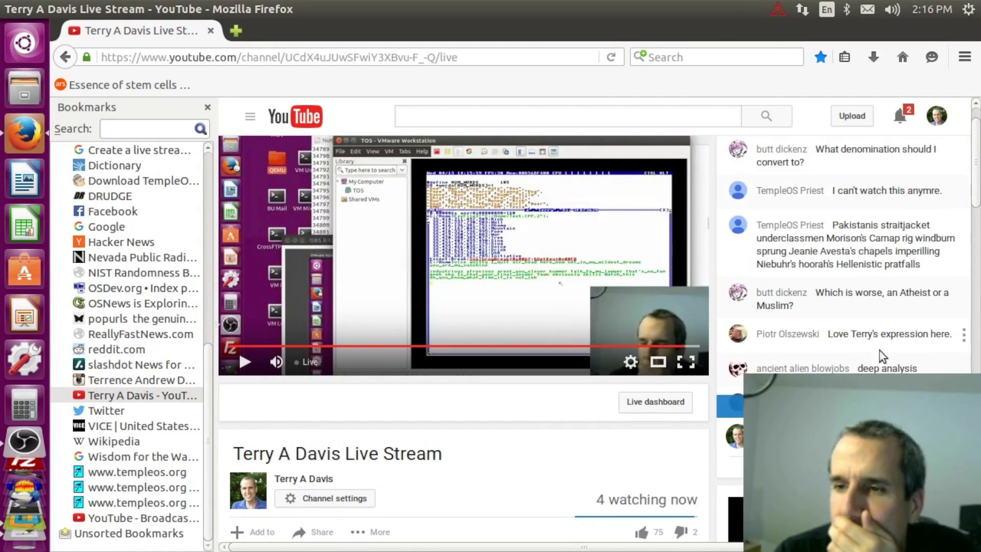
{"action": "scroll", "coordinate": [881, 350], "scroll_direction": "up", "scroll_amount": 5}
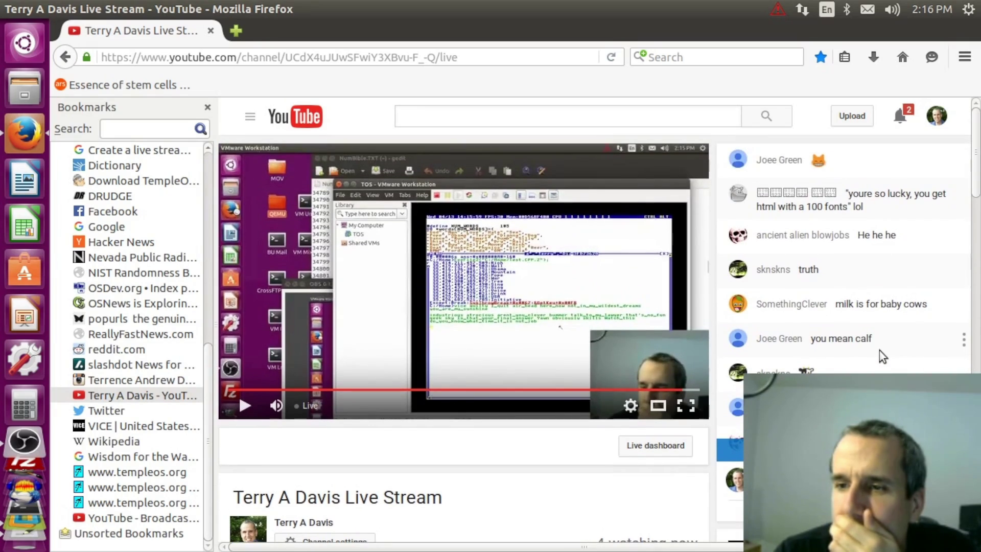
{"action": "scroll", "coordinate": [879, 350], "scroll_direction": "down", "scroll_amount": 10}
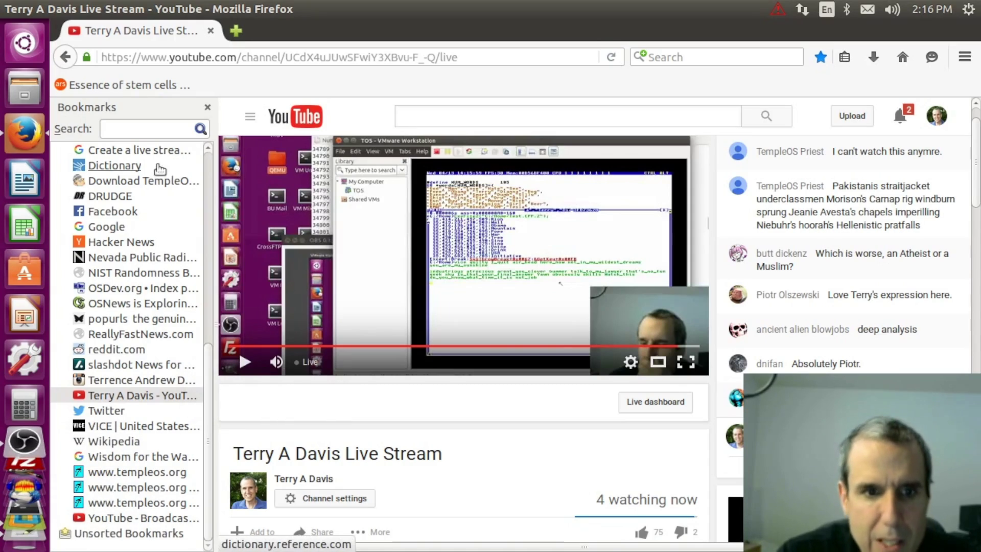
{"action": "left_click", "coordinate": [133, 365]}
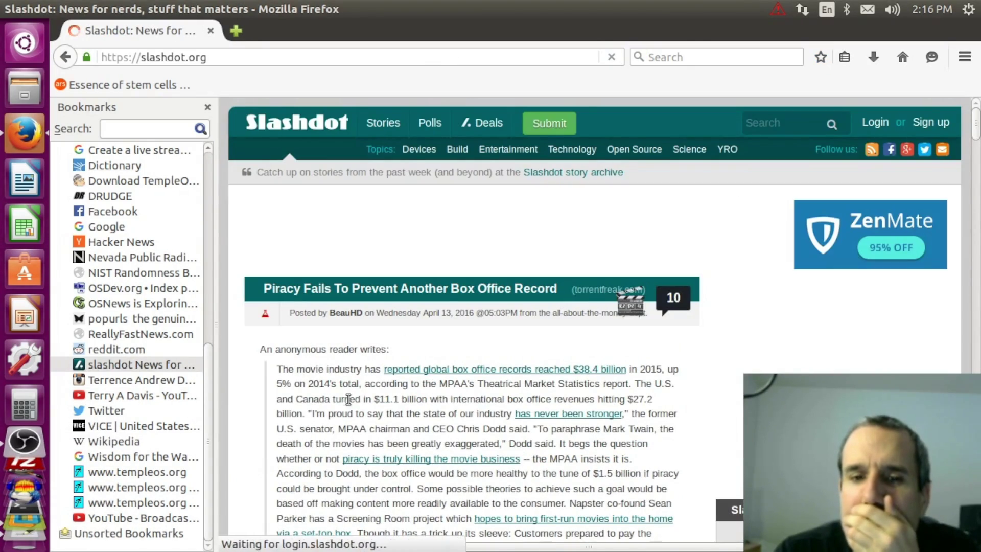
Step: Skim the Slashdot piracy box-office story, then go to the Drudge Report and on to reddit
{"action": "scroll", "coordinate": [348, 399], "scroll_direction": "down", "scroll_amount": 5}
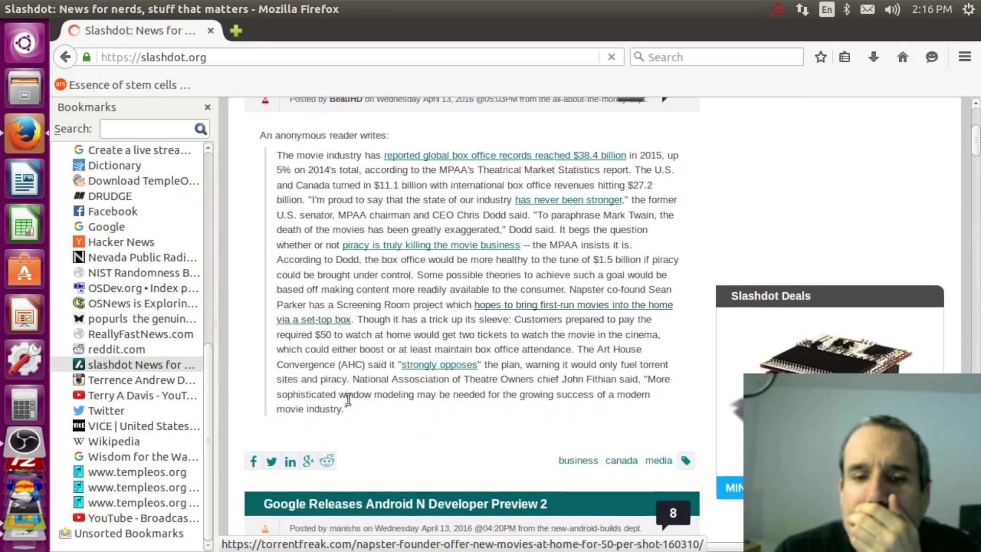
{"action": "scroll", "coordinate": [348, 399], "scroll_direction": "down", "scroll_amount": 1}
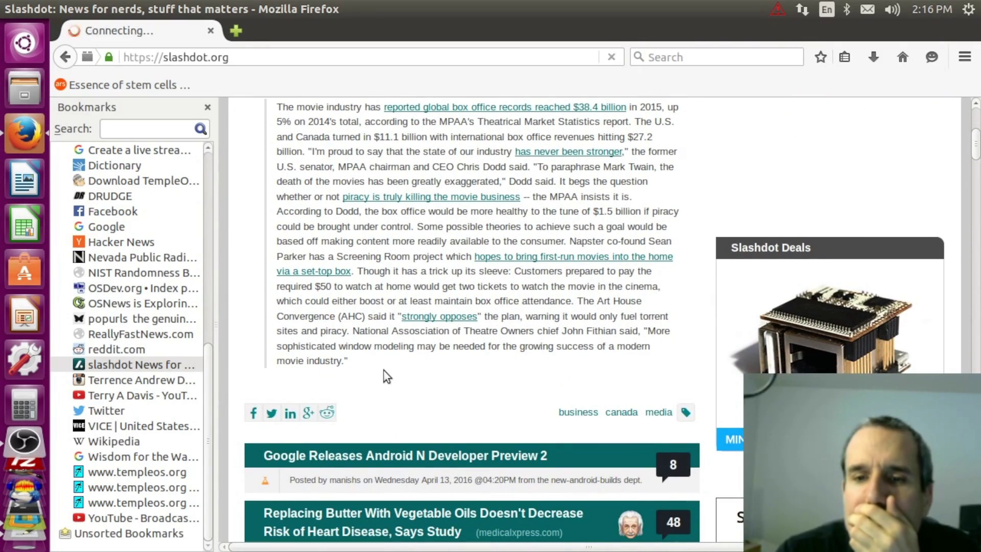
{"action": "scroll", "coordinate": [586, 327], "scroll_direction": "up", "scroll_amount": 3}
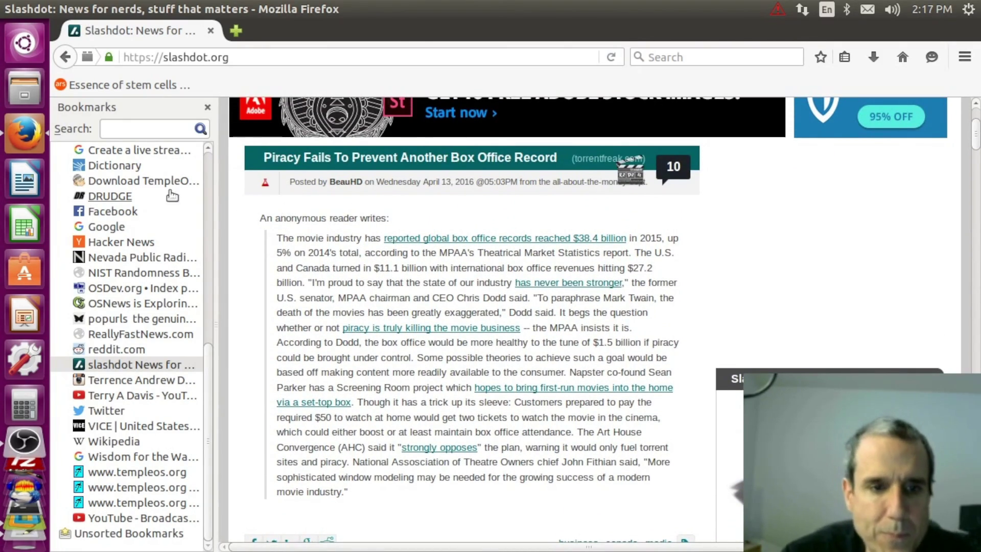
{"action": "left_click", "coordinate": [123, 195]}
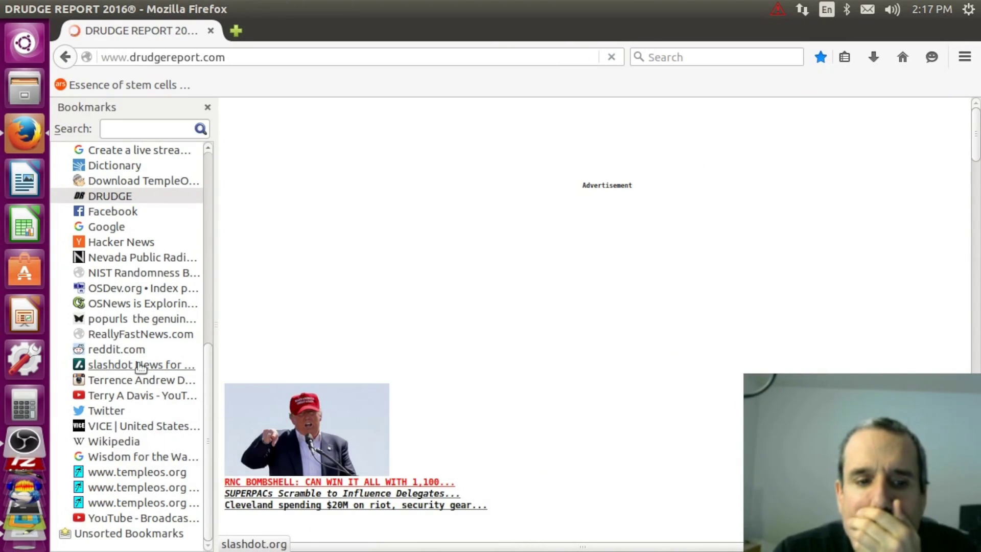
{"action": "left_click", "coordinate": [135, 349]}
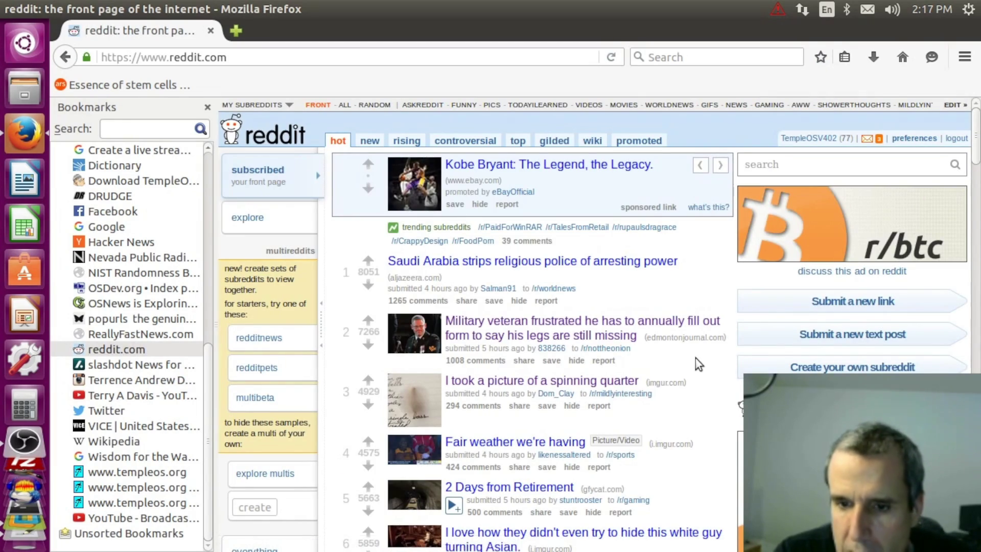
Step: Scroll reddit's hot posts down to 'Mark Hamill Gives the Best Autographs' and open it
{"action": "scroll", "coordinate": [698, 364], "scroll_direction": "down", "scroll_amount": 5}
{"action": "scroll", "coordinate": [698, 364], "scroll_direction": "down", "scroll_amount": 1}
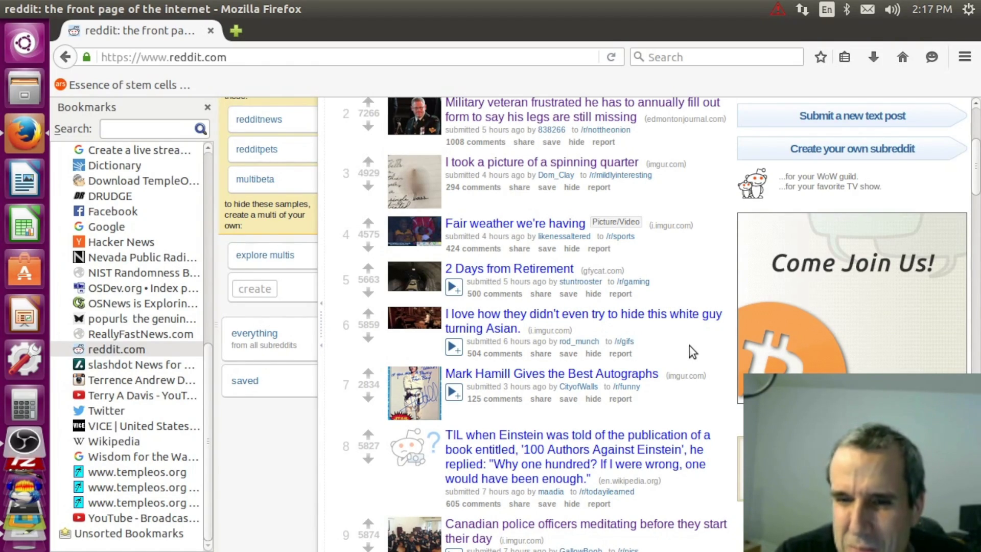
{"action": "scroll", "coordinate": [693, 352], "scroll_direction": "down", "scroll_amount": 3}
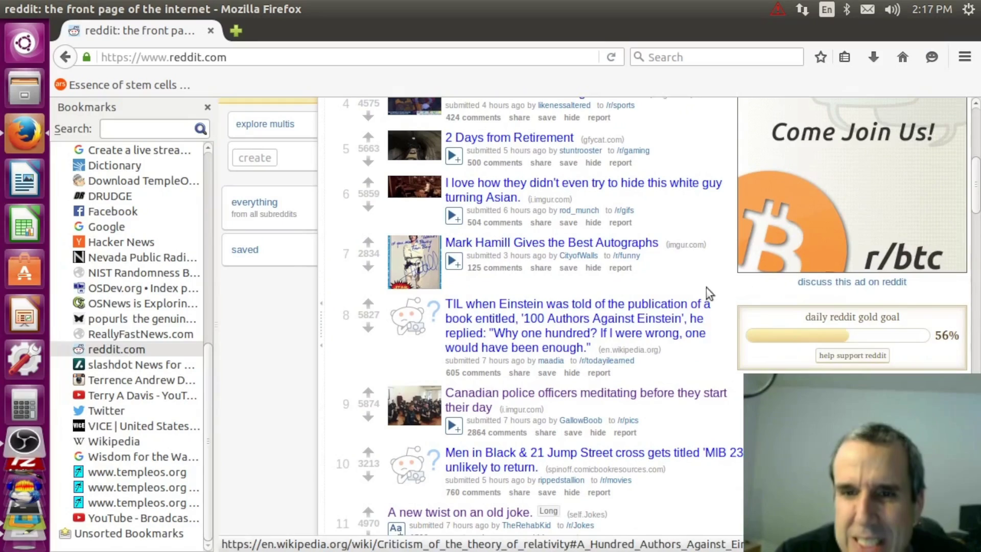
{"action": "left_click", "coordinate": [599, 243]}
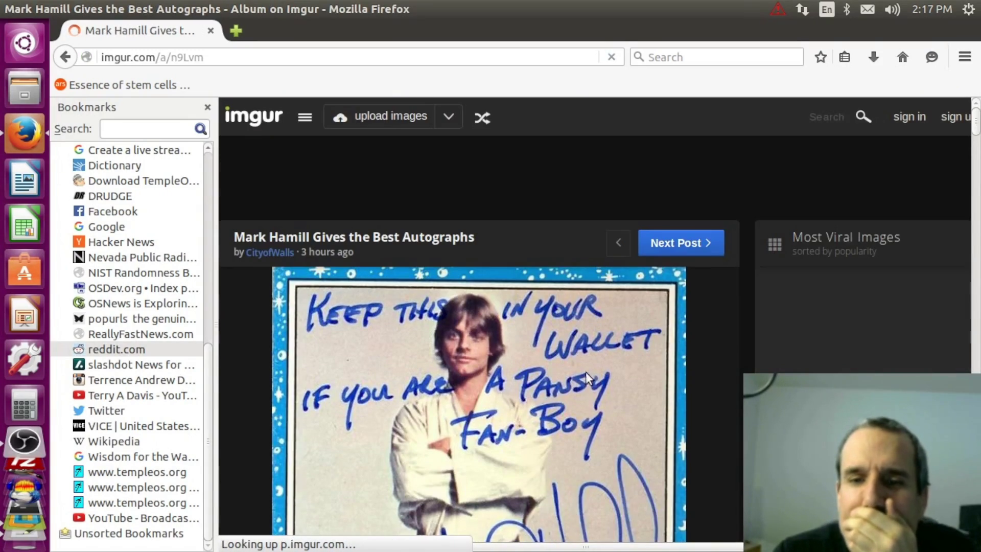
Step: Scroll through the Imgur album's signed Mark Hamill cards, then go back to reddit's front page
{"action": "scroll", "coordinate": [591, 407], "scroll_direction": "down", "scroll_amount": 3}
{"action": "scroll", "coordinate": [596, 400], "scroll_direction": "down", "scroll_amount": 3}
{"action": "scroll", "coordinate": [596, 400], "scroll_direction": "down", "scroll_amount": 2}
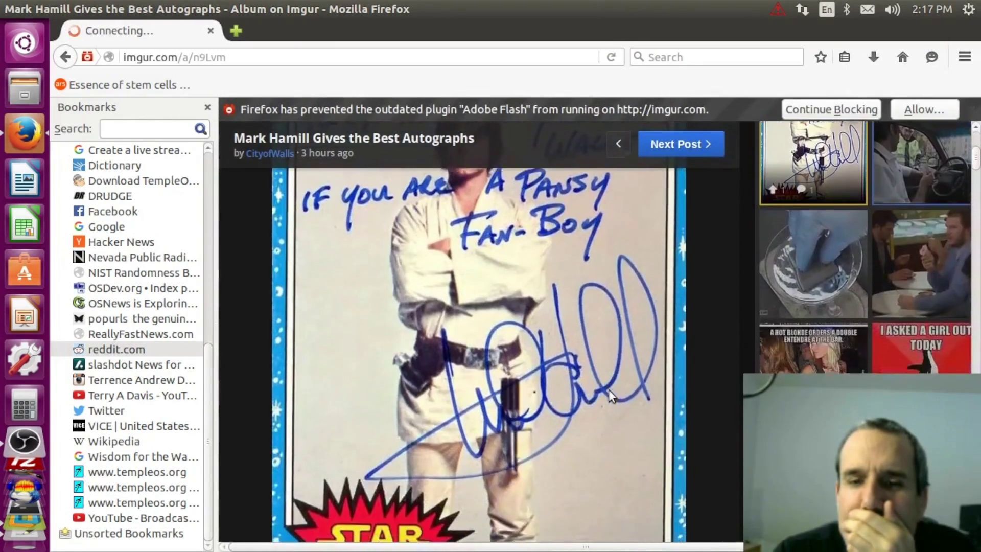
{"action": "scroll", "coordinate": [609, 389], "scroll_direction": "down", "scroll_amount": 5}
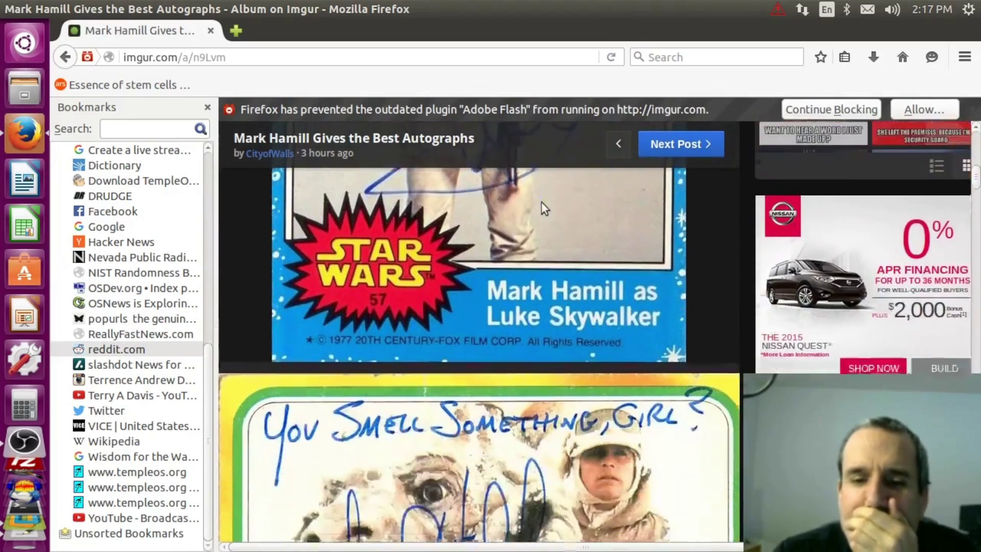
{"action": "scroll", "coordinate": [542, 207], "scroll_direction": "down", "scroll_amount": 4}
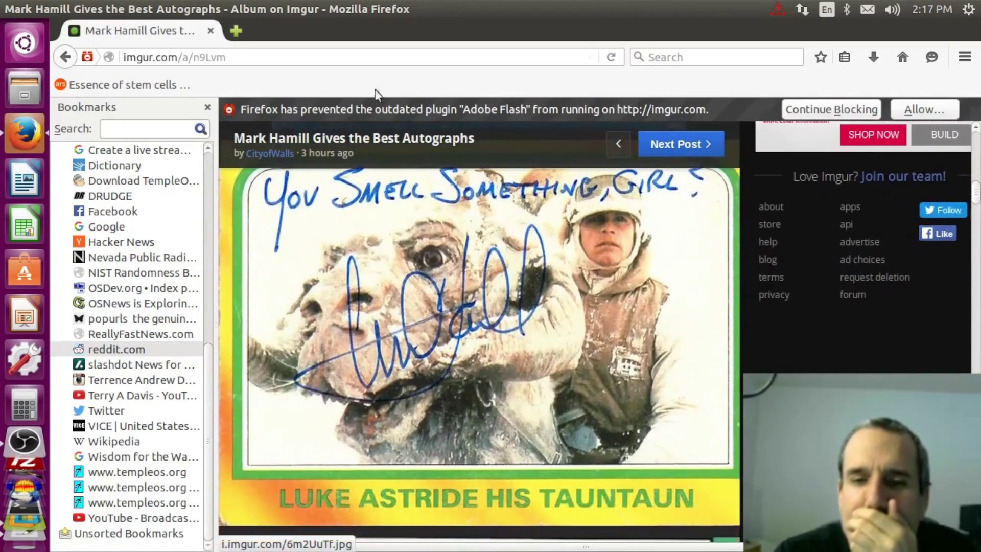
{"action": "left_click", "coordinate": [64, 57]}
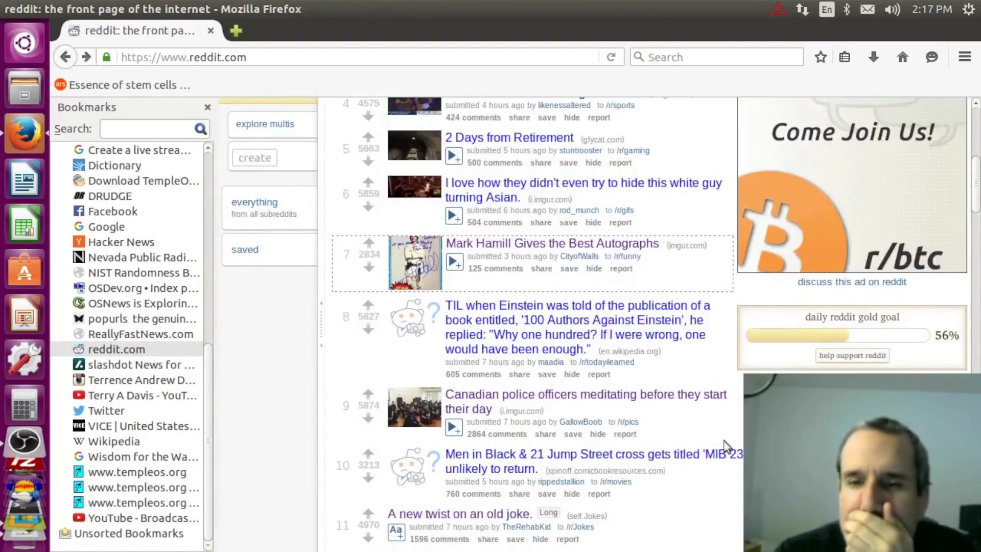
Step: Scroll down through the upper half of the reddit front page posts
{"action": "scroll", "coordinate": [665, 378], "scroll_direction": "down", "scroll_amount": 2}
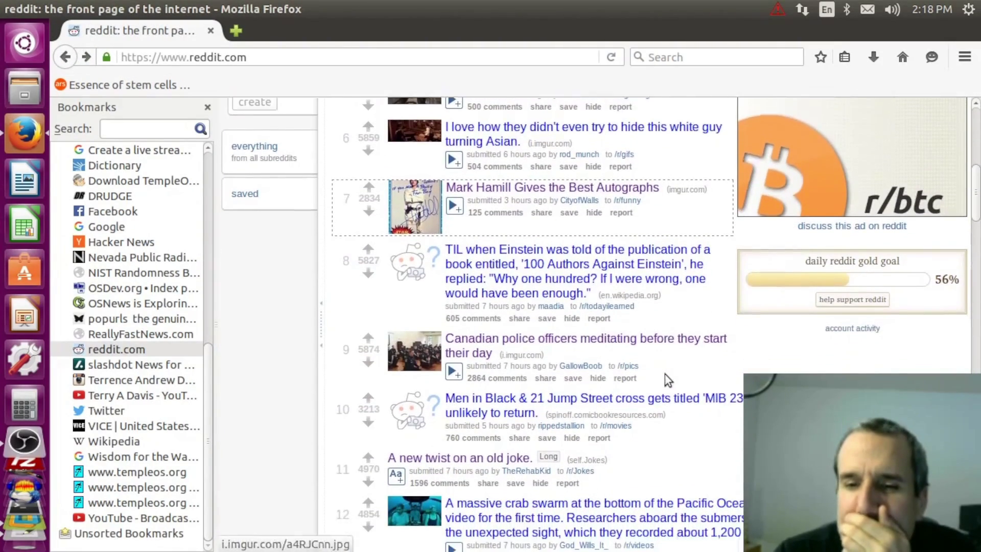
{"action": "scroll", "coordinate": [667, 380], "scroll_direction": "down", "scroll_amount": 3}
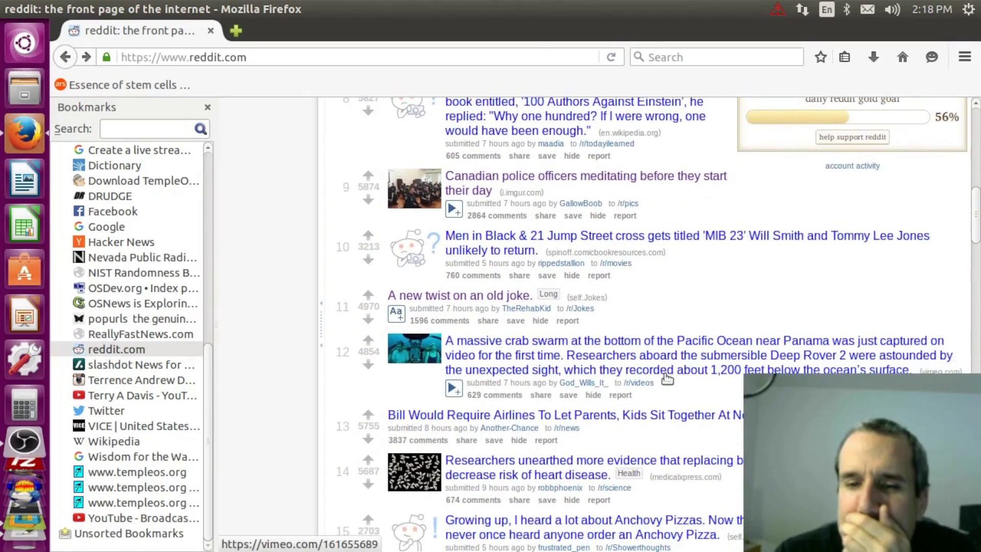
{"action": "scroll", "coordinate": [667, 379], "scroll_direction": "down", "scroll_amount": 3}
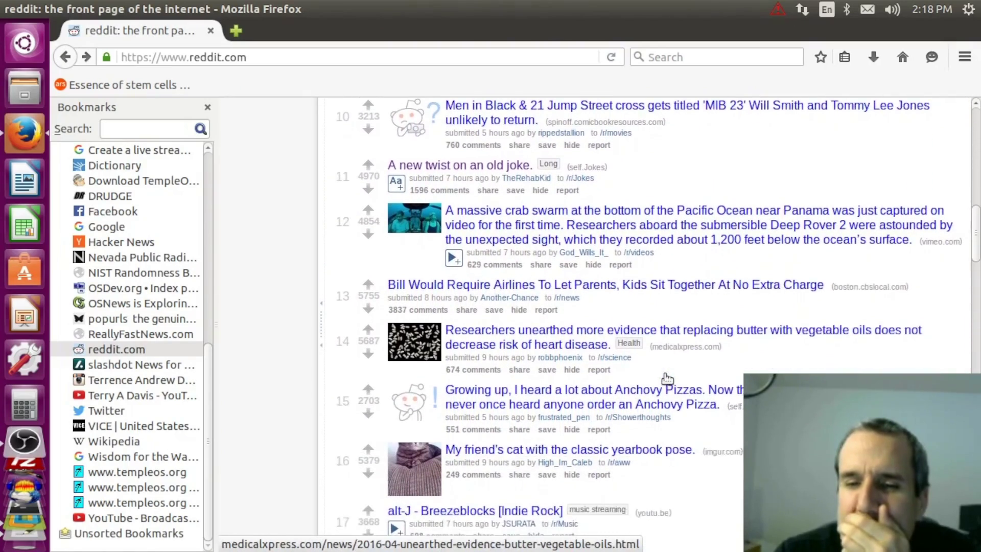
{"action": "scroll", "coordinate": [667, 379], "scroll_direction": "down", "scroll_amount": 5}
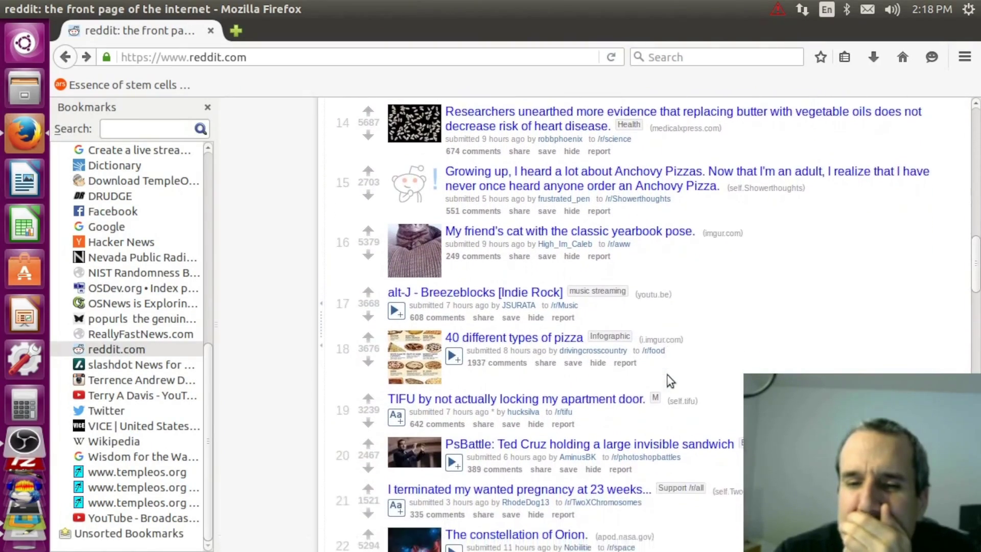
{"action": "scroll", "coordinate": [671, 381], "scroll_direction": "down", "scroll_amount": 4}
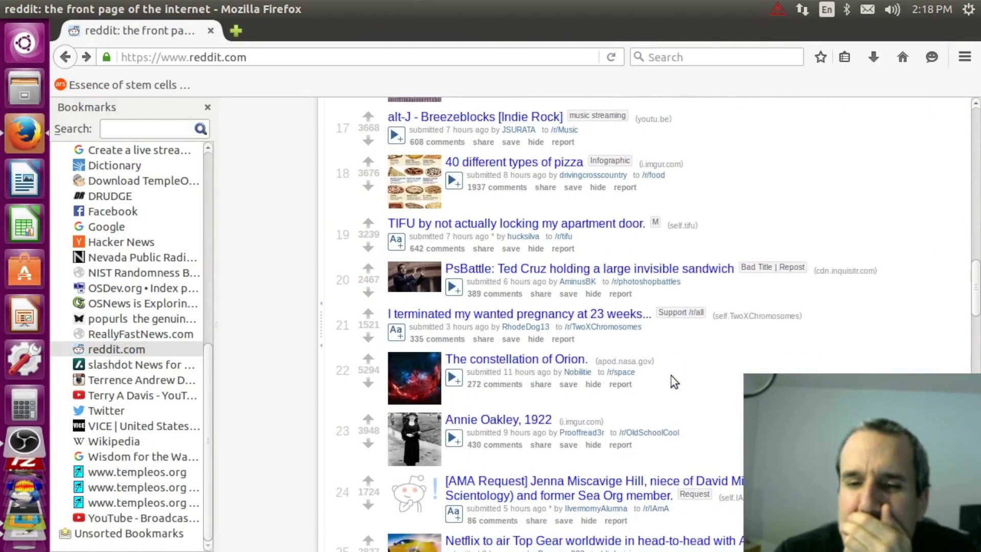
{"action": "scroll", "coordinate": [671, 381], "scroll_direction": "down", "scroll_amount": 3}
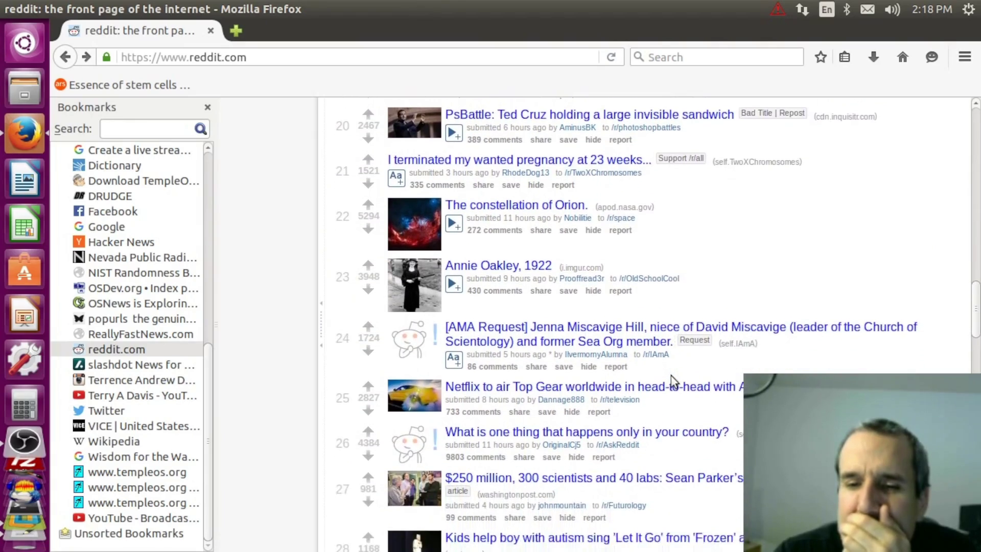
{"action": "scroll", "coordinate": [674, 380], "scroll_direction": "down", "scroll_amount": 3}
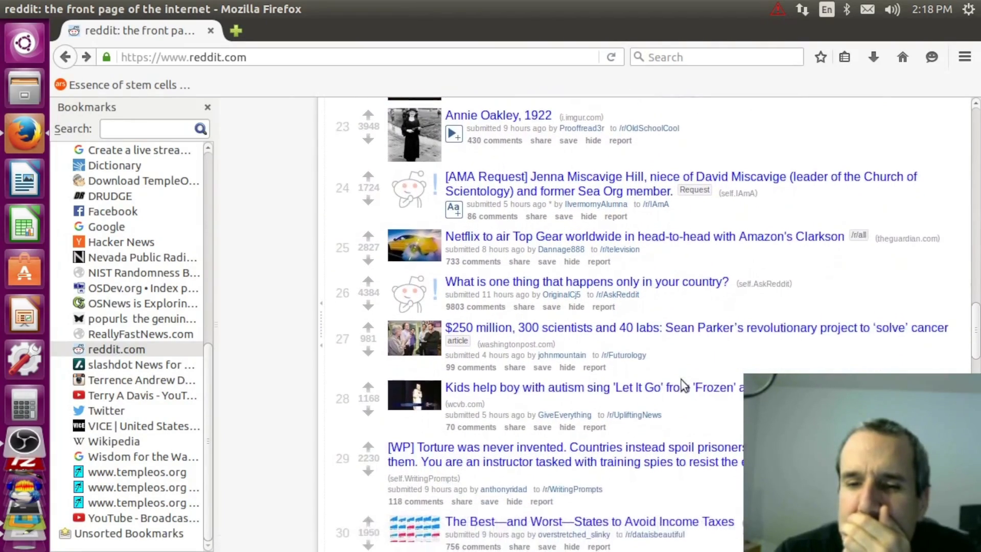
{"action": "scroll", "coordinate": [683, 384], "scroll_direction": "down", "scroll_amount": 3}
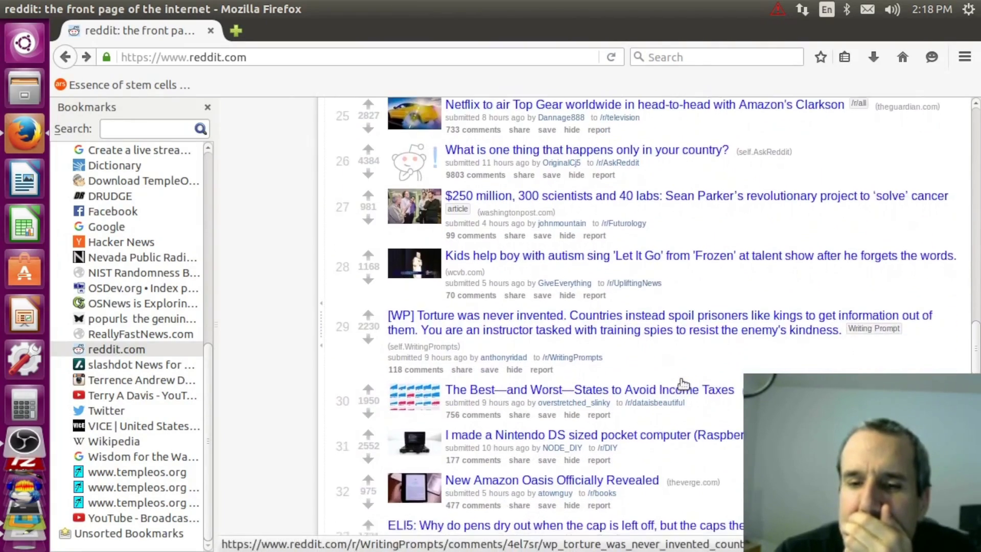
{"action": "scroll", "coordinate": [684, 385], "scroll_direction": "down", "scroll_amount": 4}
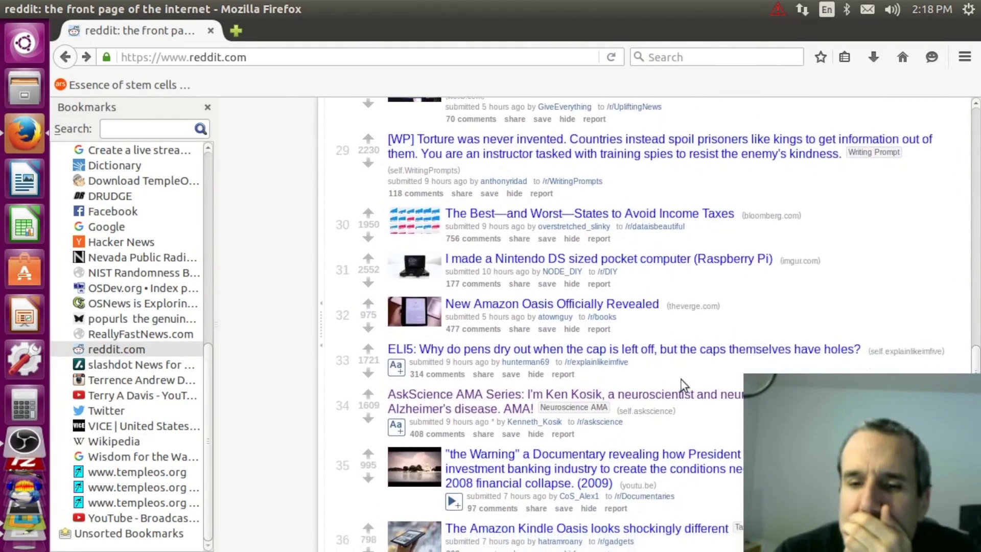
Step: Continue down to post 50 and the 'view more: next' bar, then open the OSDev.org forum bookmark
{"action": "scroll", "coordinate": [683, 384], "scroll_direction": "down", "scroll_amount": 3}
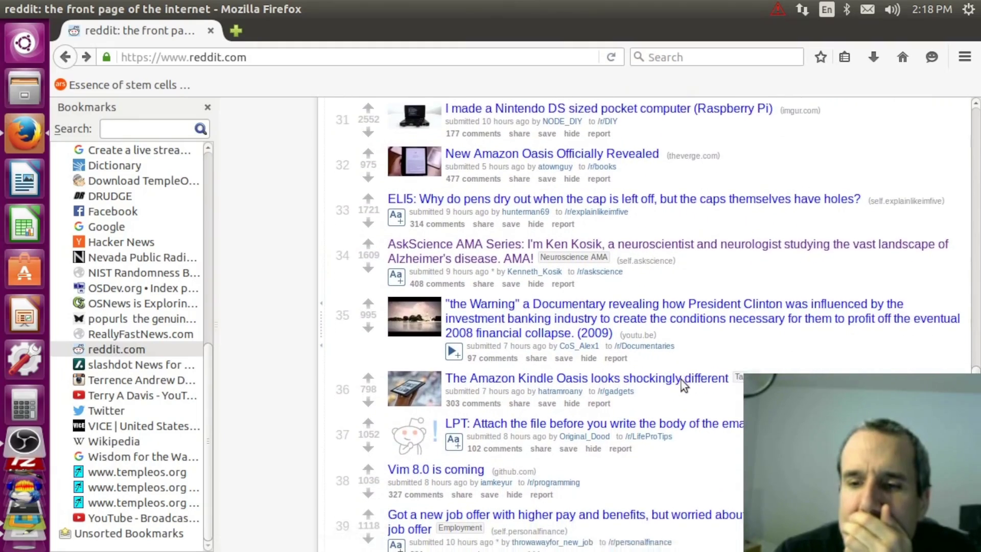
{"action": "scroll", "coordinate": [684, 384], "scroll_direction": "down", "scroll_amount": 2}
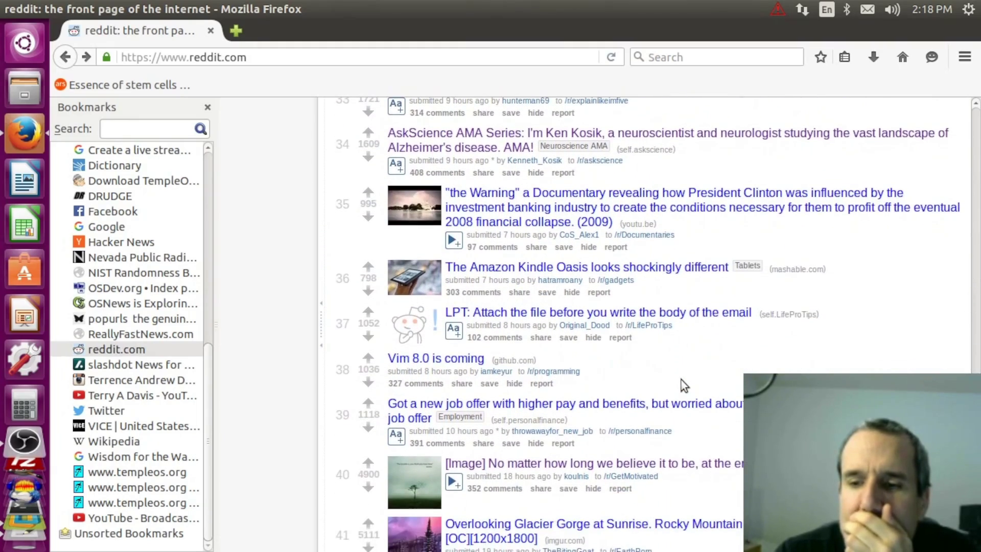
{"action": "scroll", "coordinate": [684, 384], "scroll_direction": "down", "scroll_amount": 3}
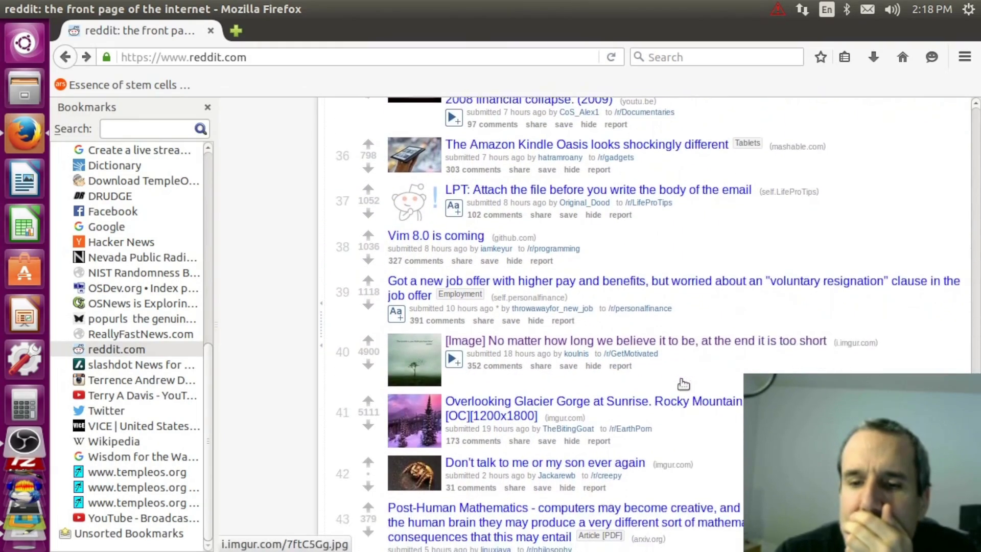
{"action": "scroll", "coordinate": [683, 385], "scroll_direction": "down", "scroll_amount": 1}
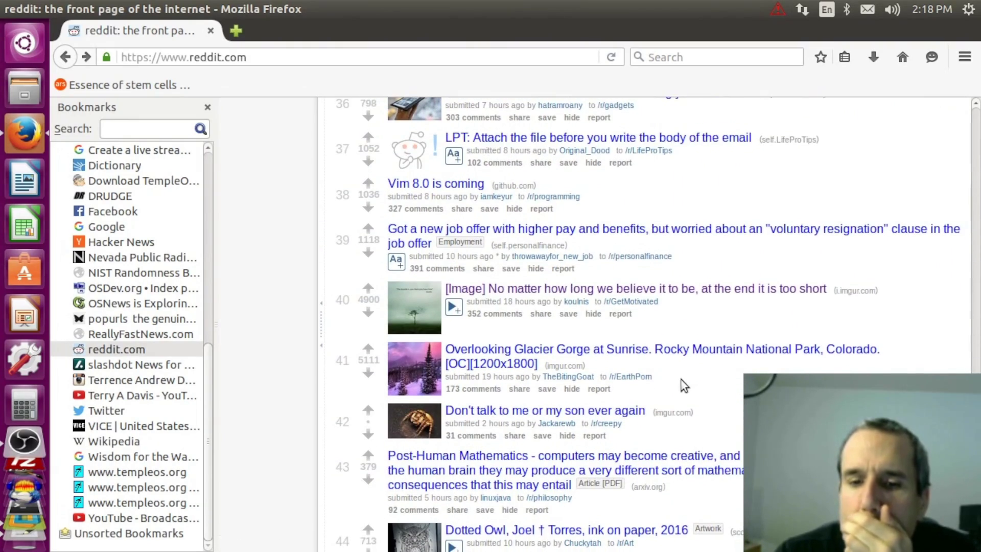
{"action": "scroll", "coordinate": [684, 385], "scroll_direction": "down", "scroll_amount": 4}
{"action": "scroll", "coordinate": [685, 385], "scroll_direction": "down", "scroll_amount": 1}
{"action": "scroll", "coordinate": [665, 369], "scroll_direction": "down", "scroll_amount": 3}
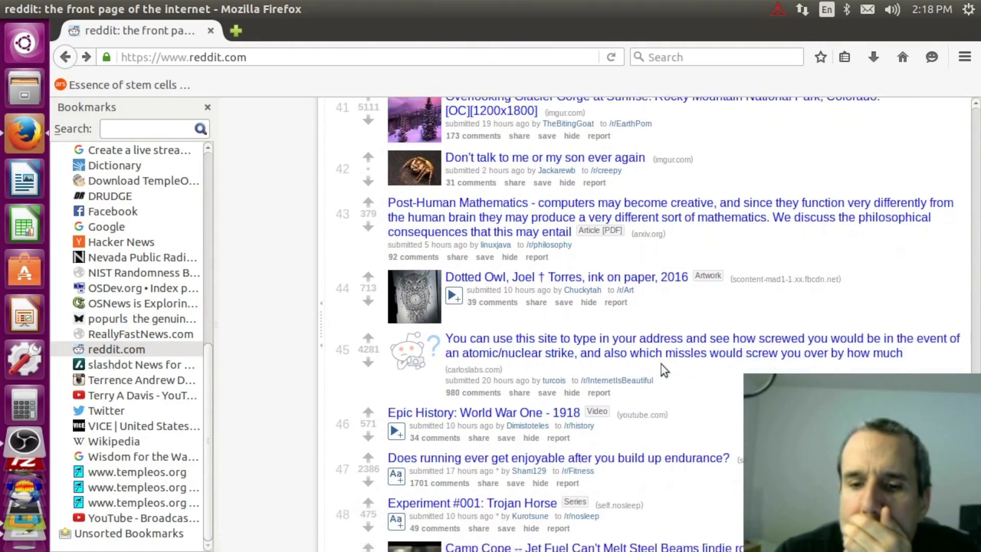
{"action": "scroll", "coordinate": [671, 369], "scroll_direction": "down", "scroll_amount": 1}
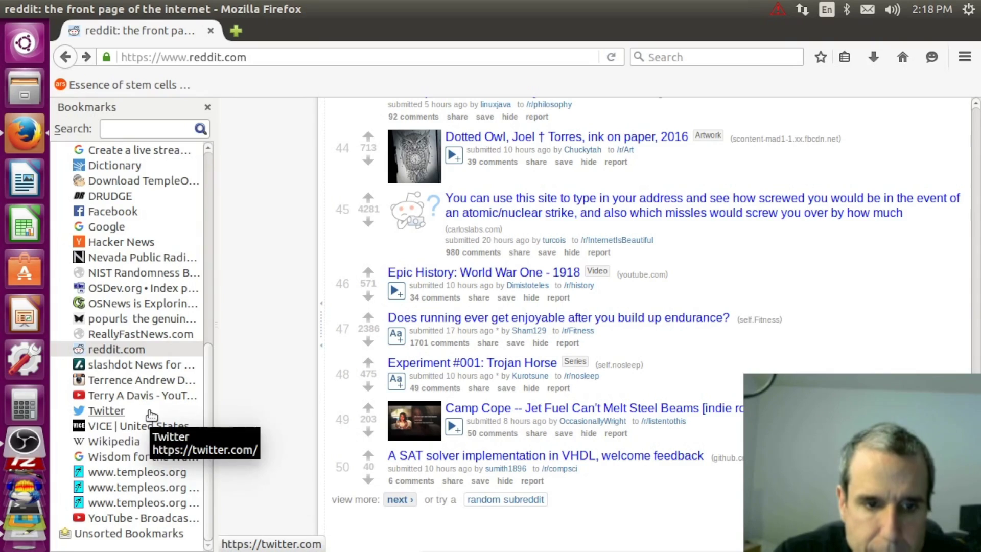
{"action": "left_click", "coordinate": [138, 293]}
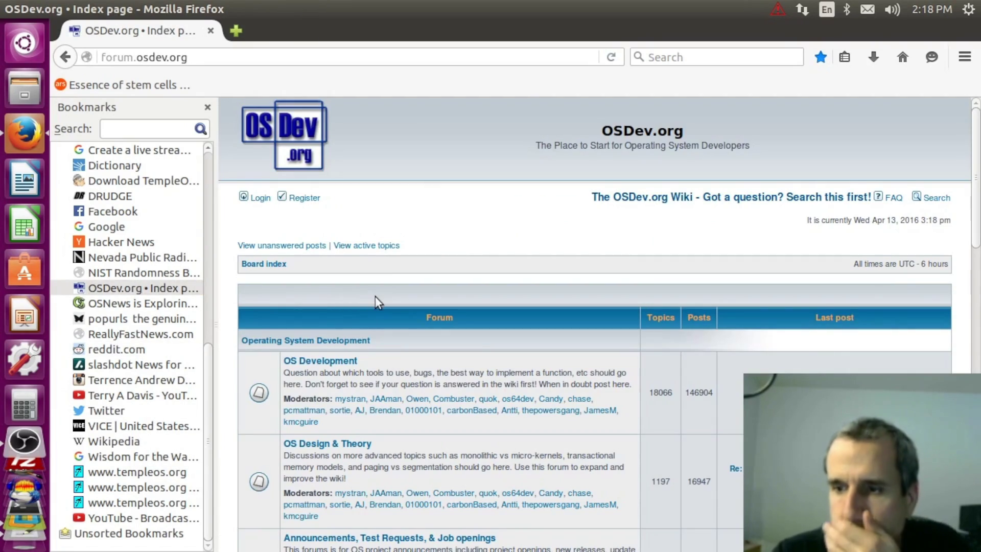
Step: Look over the OSDev.org forum index and open the OS Development board
{"action": "scroll", "coordinate": [403, 304], "scroll_direction": "down", "scroll_amount": 3}
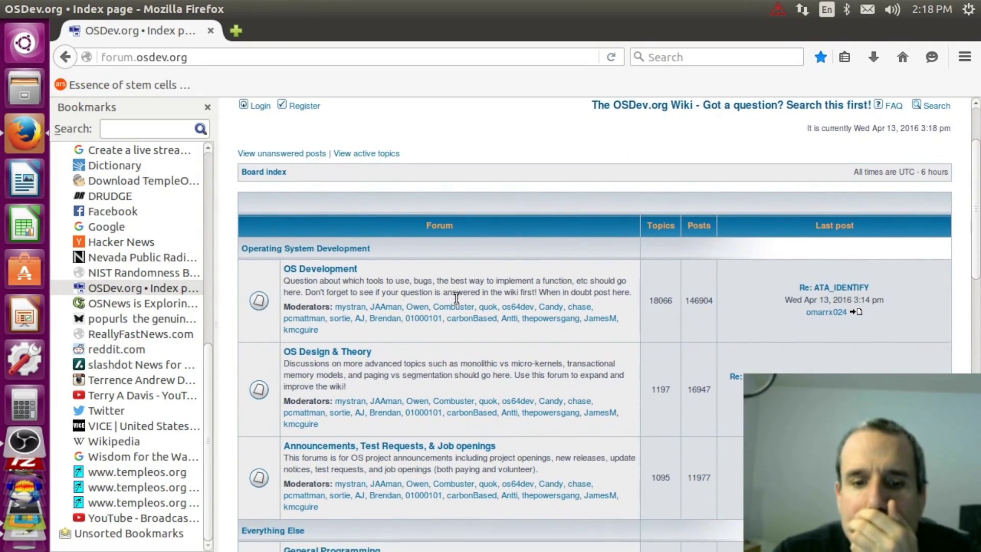
{"action": "scroll", "coordinate": [456, 298], "scroll_direction": "down", "scroll_amount": 1}
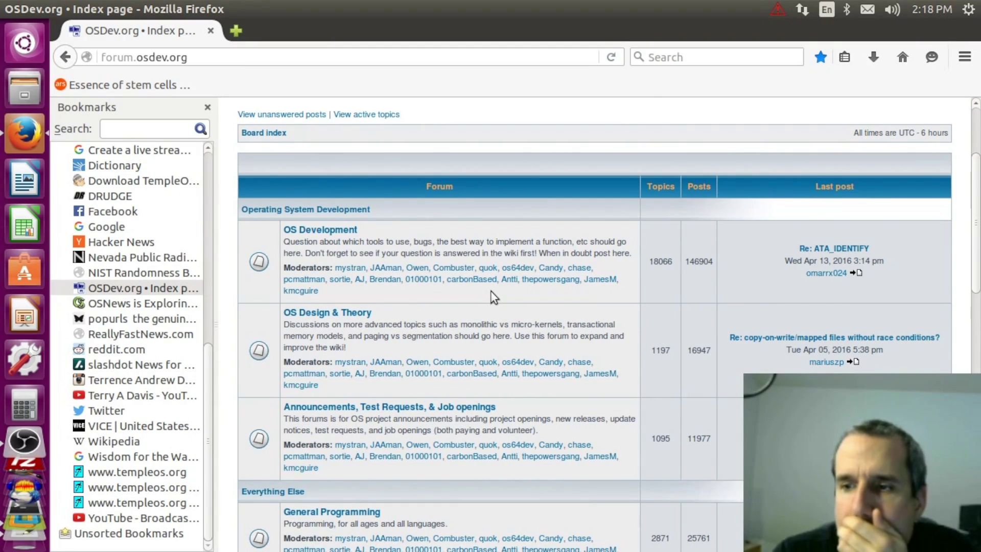
{"action": "scroll", "coordinate": [492, 293], "scroll_direction": "up", "scroll_amount": 3}
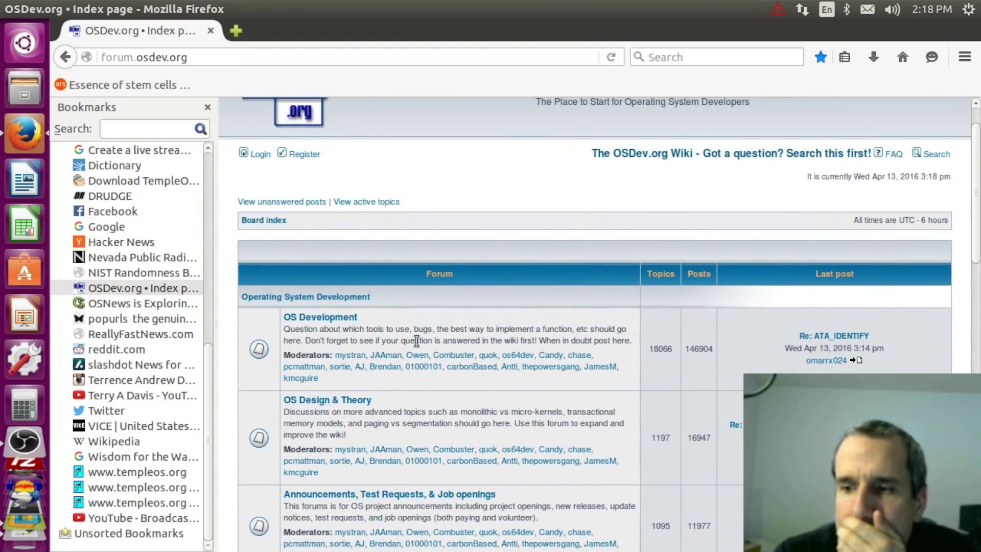
{"action": "left_click", "coordinate": [319, 318]}
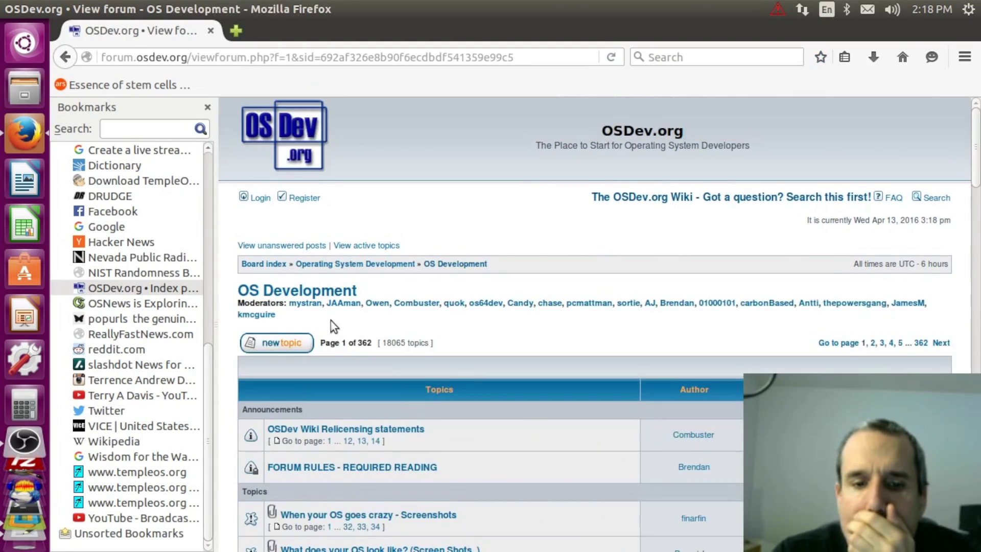
Step: Read page 2 of the ATA_IDENTIFY thread, then go back to the OS Development topic list
{"action": "scroll", "coordinate": [397, 399], "scroll_direction": "down", "scroll_amount": 4}
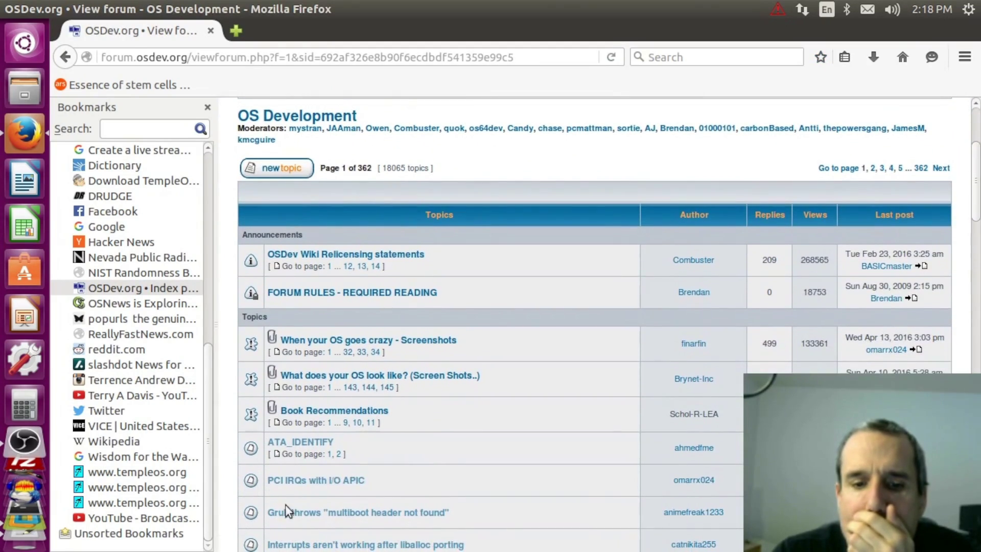
{"action": "left_click", "coordinate": [338, 454]}
{"action": "scroll", "coordinate": [619, 427], "scroll_direction": "down", "scroll_amount": 10}
{"action": "scroll", "coordinate": [627, 322], "scroll_direction": "up", "scroll_amount": 3}
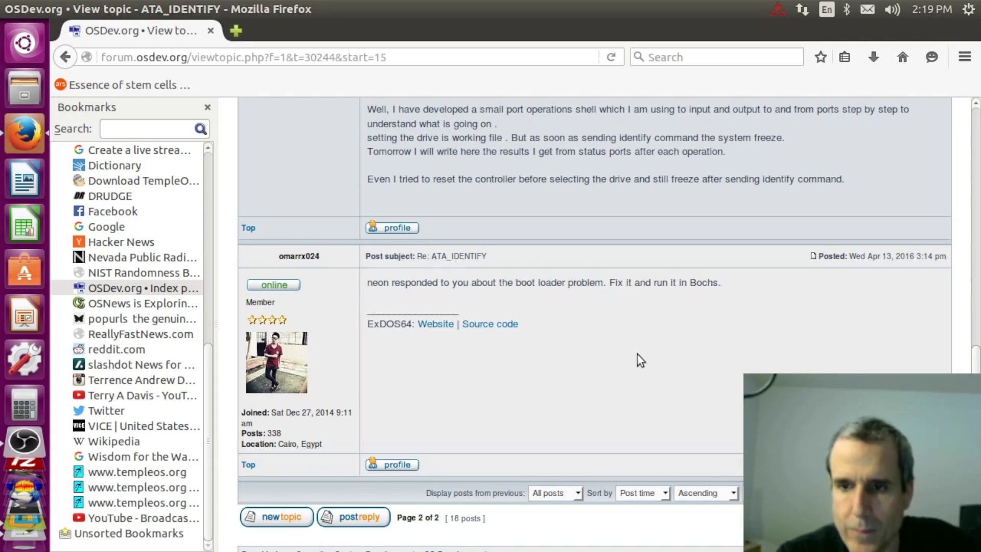
{"action": "scroll", "coordinate": [640, 357], "scroll_direction": "up", "scroll_amount": 4}
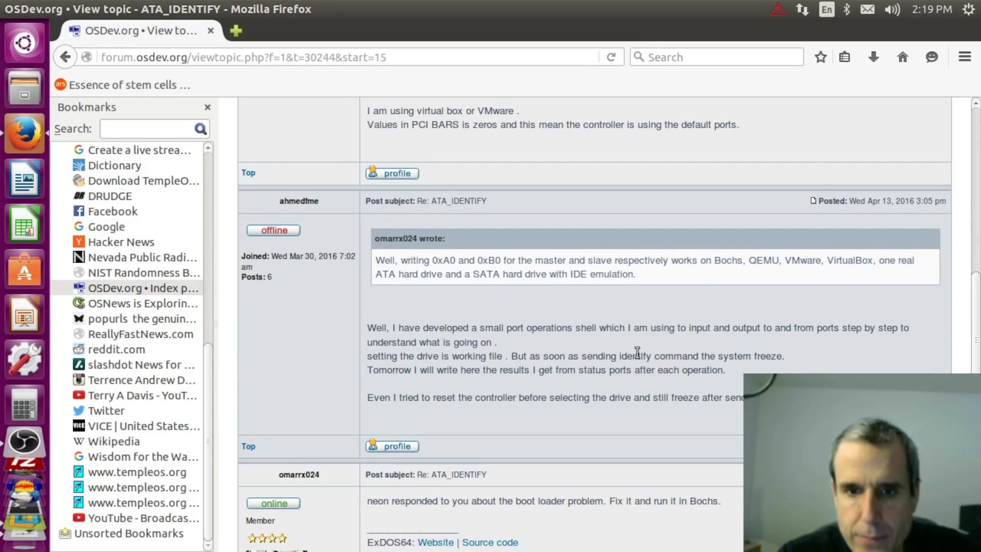
{"action": "right_click", "coordinate": [606, 341]}
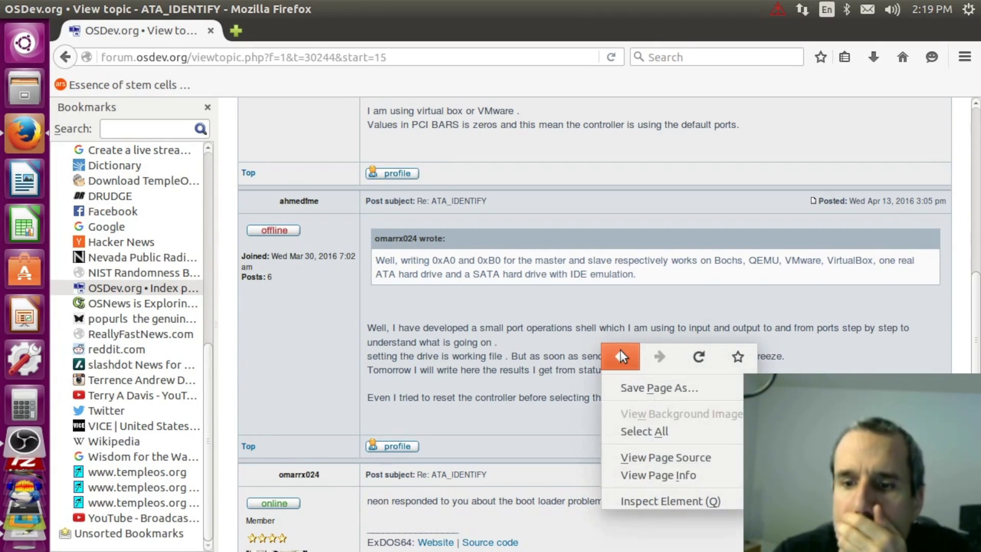
{"action": "left_click", "coordinate": [620, 350]}
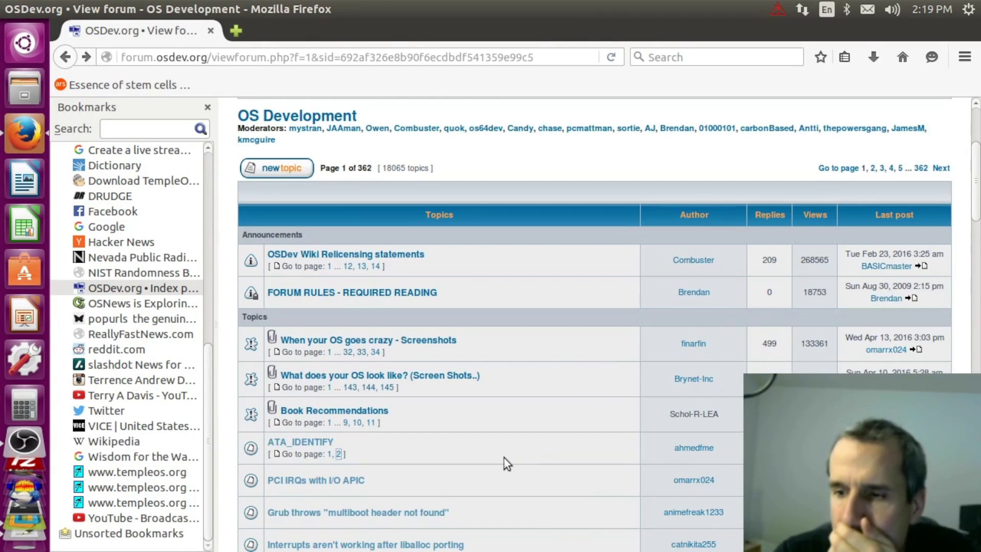
Step: Open the 'PCI IRQs with I/O APIC' thread and scroll to its last post
{"action": "left_click", "coordinate": [354, 481]}
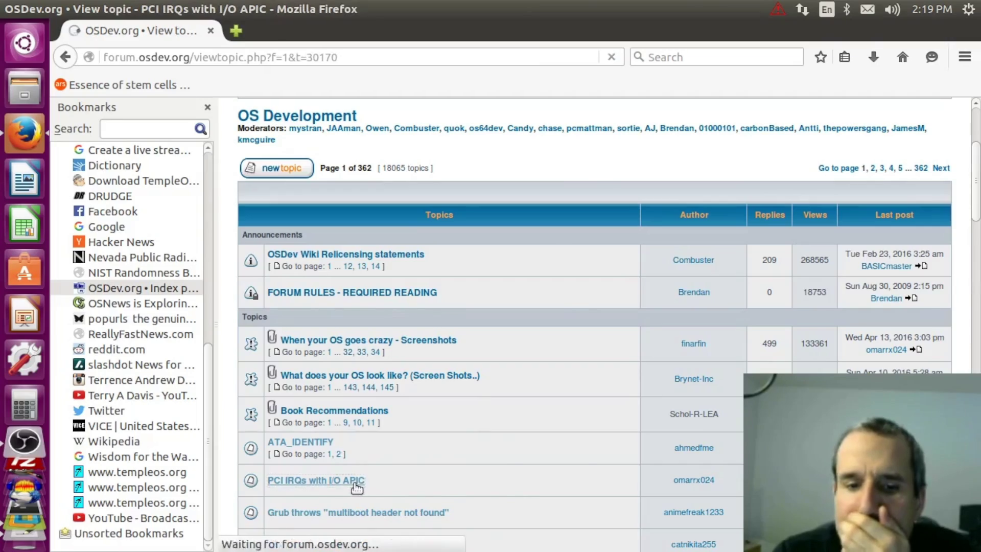
{"action": "scroll", "coordinate": [544, 429], "scroll_direction": "down", "scroll_amount": 15}
{"action": "scroll", "coordinate": [731, 310], "scroll_direction": "down", "scroll_amount": 20}
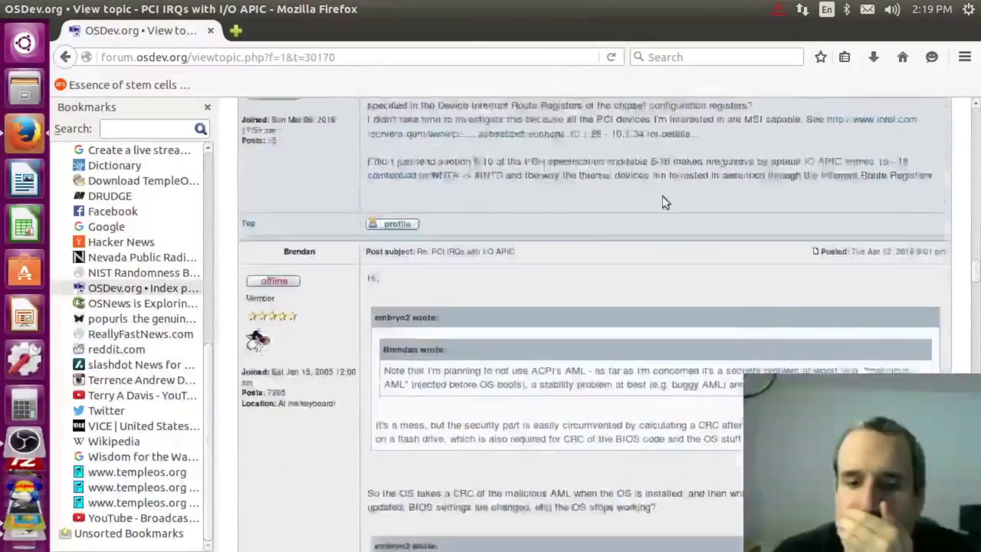
{"action": "scroll", "coordinate": [666, 202], "scroll_direction": "down", "scroll_amount": 20}
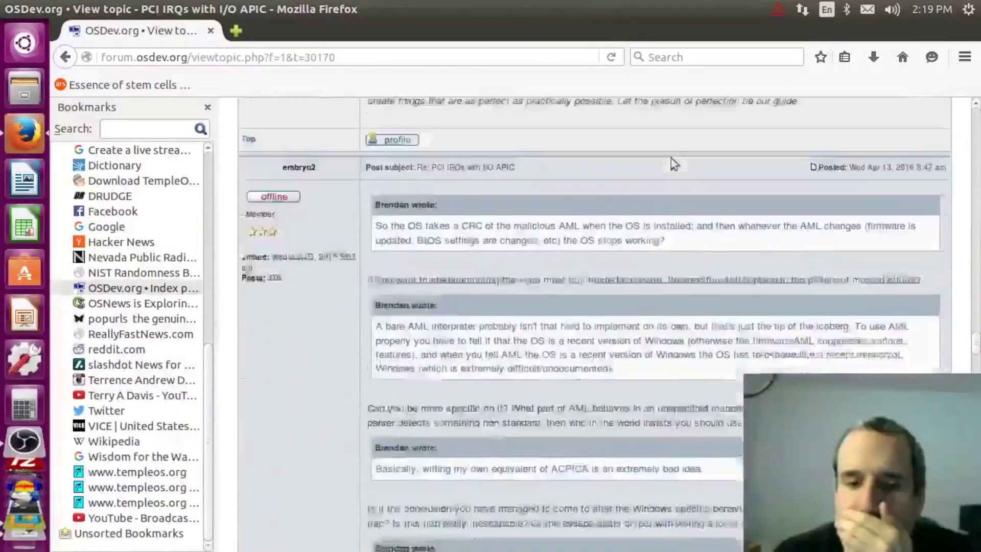
{"action": "scroll", "coordinate": [671, 159], "scroll_direction": "down", "scroll_amount": 20}
{"action": "scroll", "coordinate": [649, 200], "scroll_direction": "down", "scroll_amount": 20}
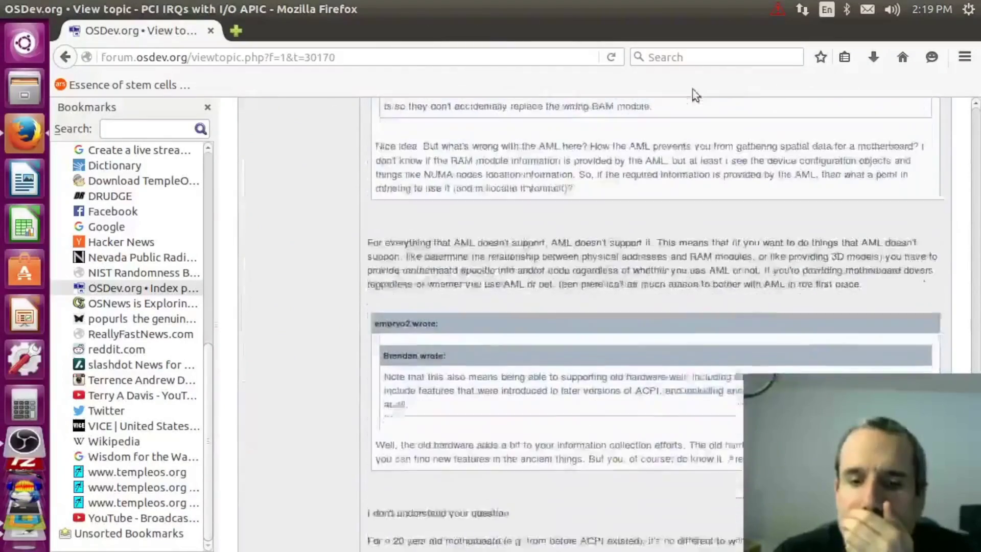
{"action": "scroll", "coordinate": [695, 95], "scroll_direction": "down", "scroll_amount": 20}
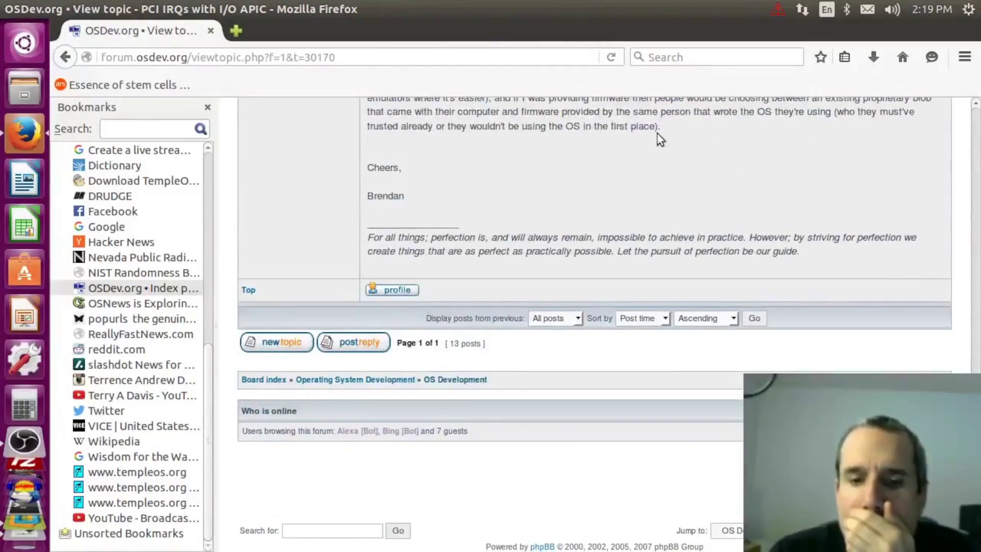
Step: Go back twice via the context menu, to the topic list and then the forum index
{"action": "right_click", "coordinate": [489, 203]}
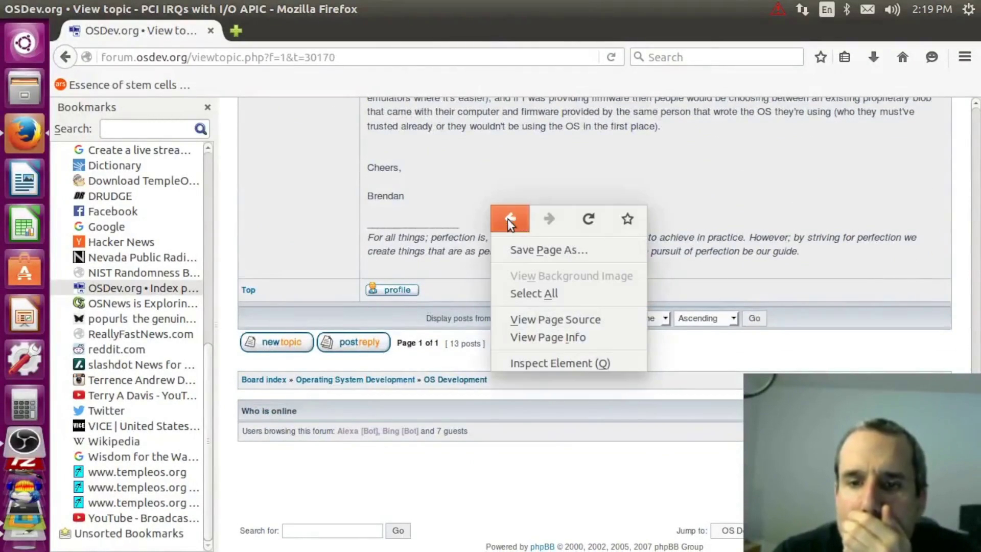
{"action": "left_click", "coordinate": [508, 219]}
{"action": "right_click", "coordinate": [463, 444]}
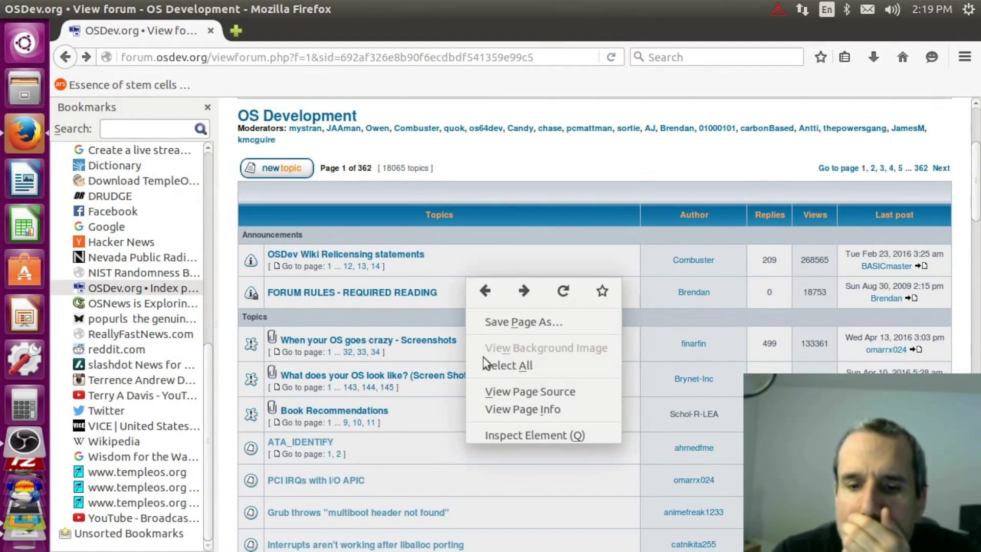
{"action": "left_click", "coordinate": [485, 292]}
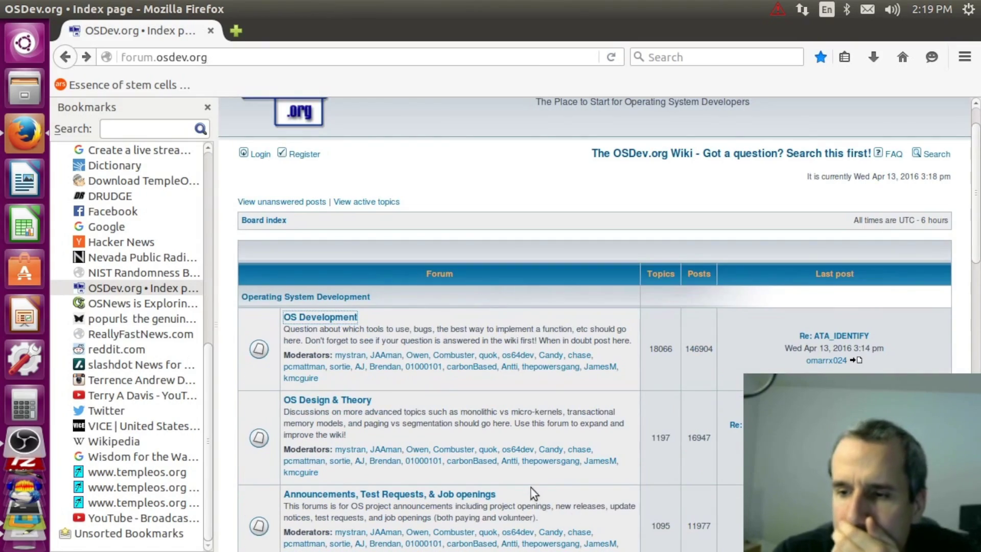
Step: Scroll down the forum index boards, then open YouTube from the bookmarks instead of Twitter
{"action": "scroll", "coordinate": [528, 480], "scroll_direction": "down", "scroll_amount": 5}
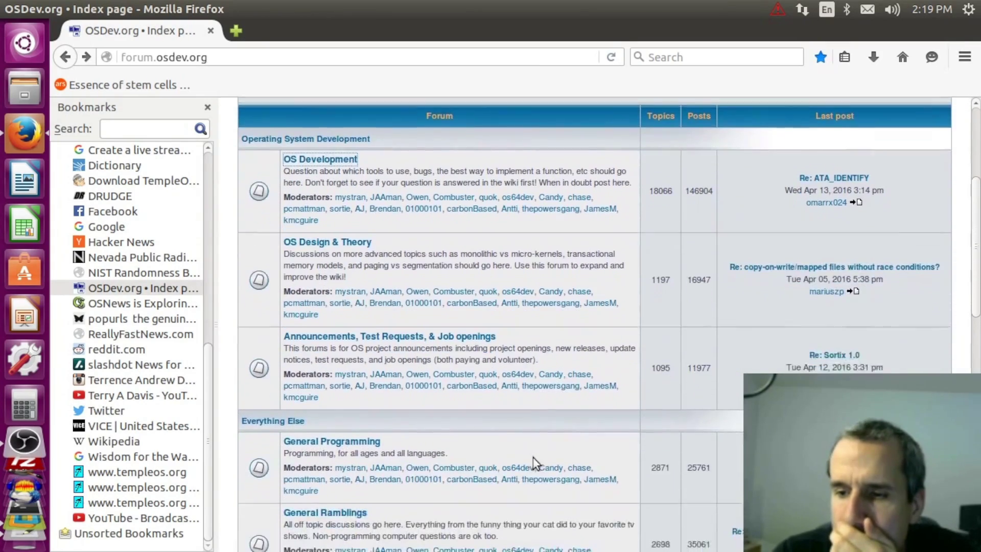
{"action": "scroll", "coordinate": [532, 457], "scroll_direction": "down", "scroll_amount": 5}
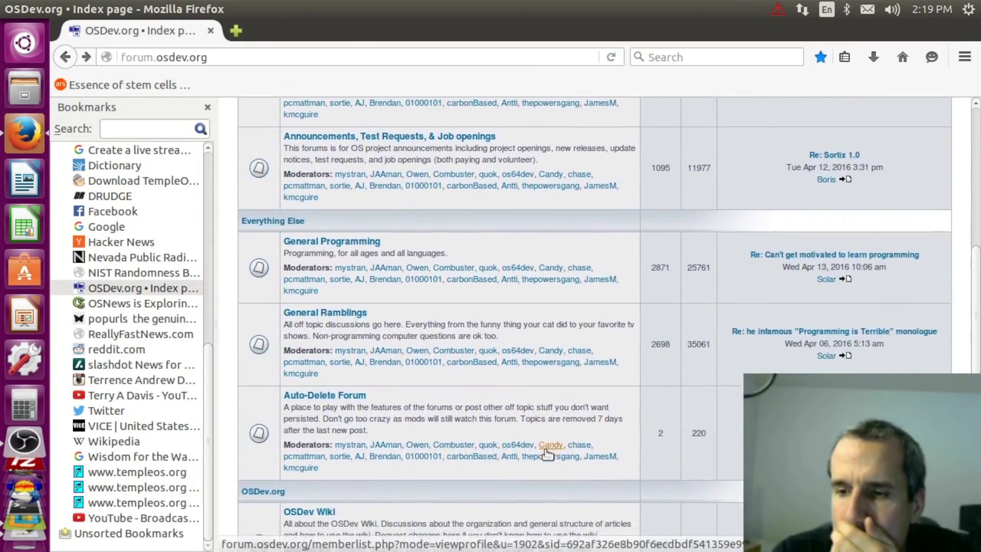
{"action": "scroll", "coordinate": [547, 453], "scroll_direction": "down", "scroll_amount": 4}
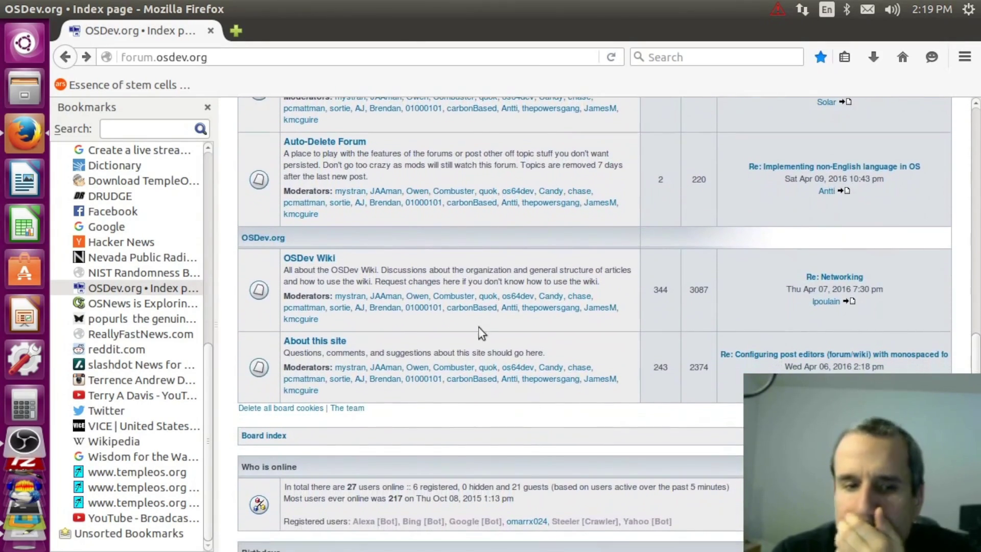
{"action": "left_click", "coordinate": [111, 413]}
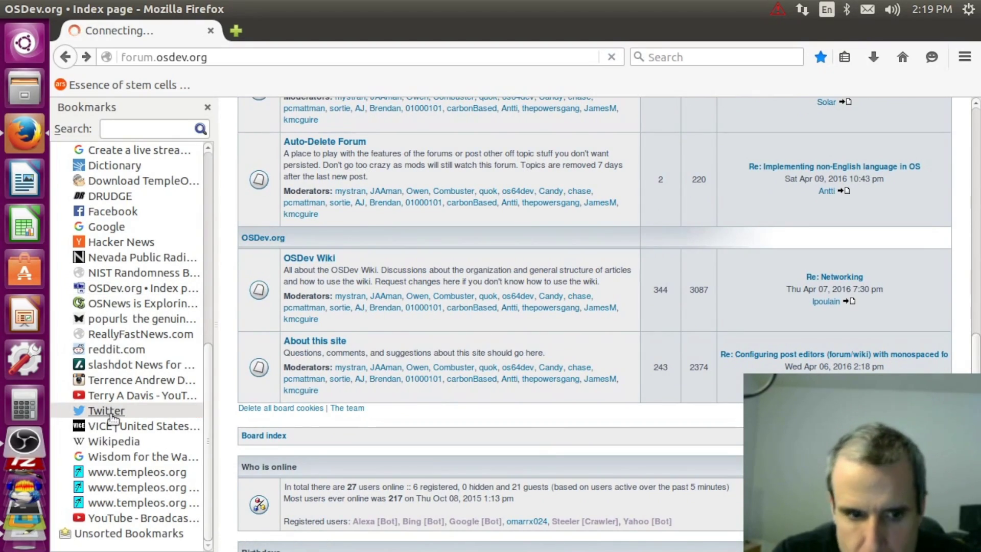
{"action": "left_click", "coordinate": [126, 520]}
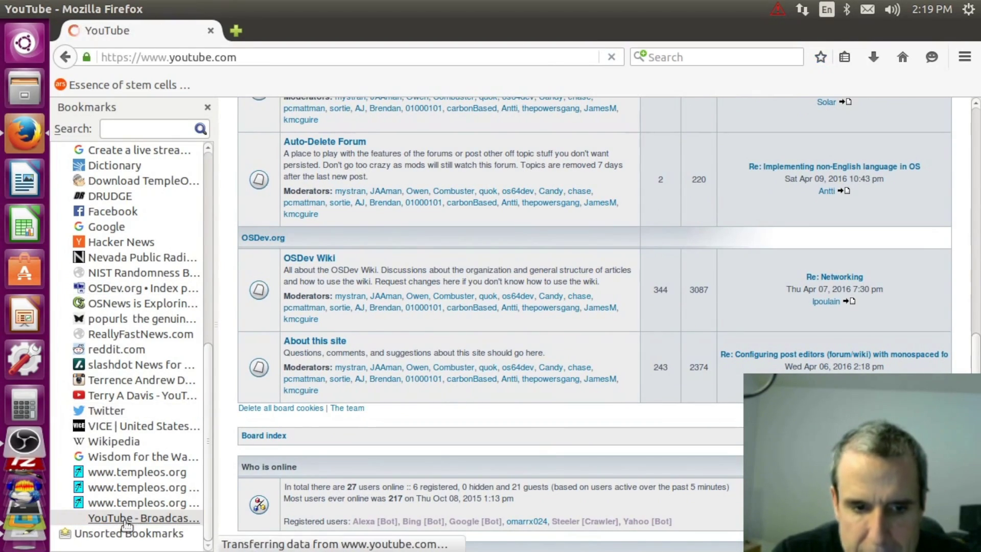